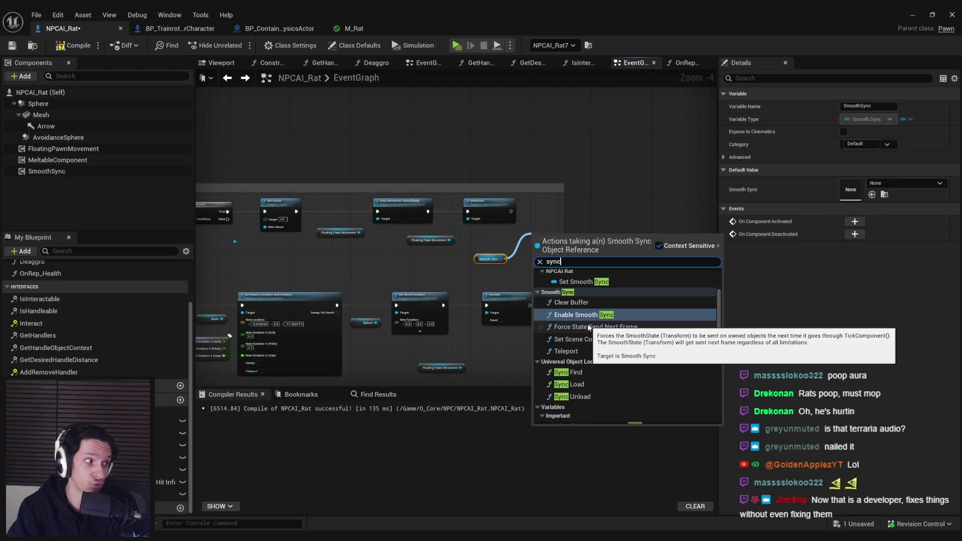
- Add a Clear Buffer call on Smooth Sync after Deactivate, and move Smooth Sync beside Floating Pawn Movement
{"action": "left_click", "coordinate": [571, 302]}
{"action": "scroll", "coordinate": [571, 233], "scroll_direction": "up", "scroll_amount": 1}
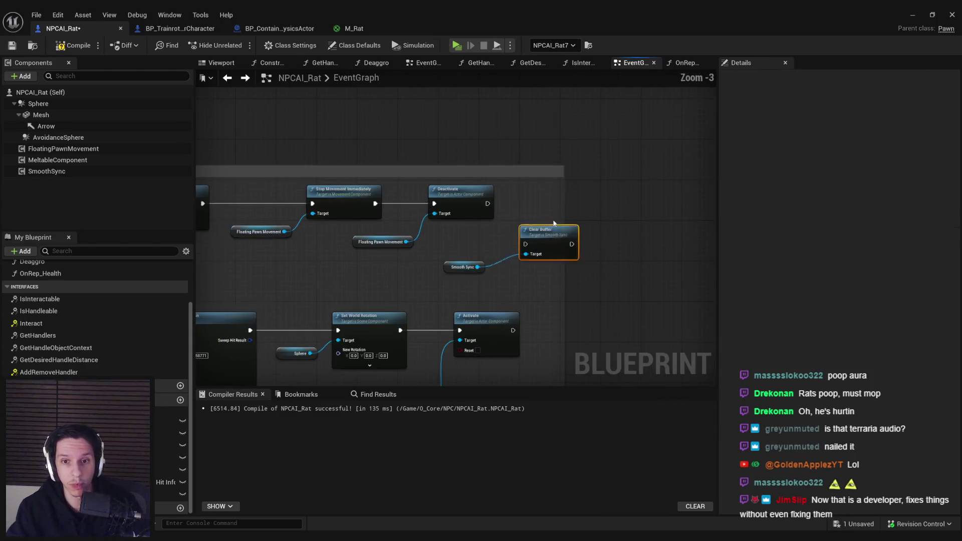
{"action": "left_click_drag", "start_coordinate": [525, 203], "coordinate": [487, 203]}
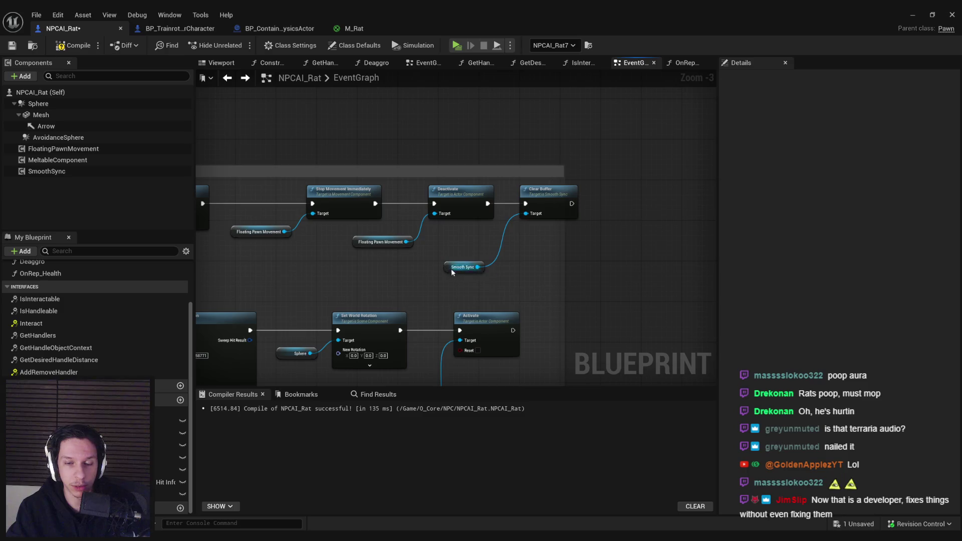
{"action": "left_click_drag", "start_coordinate": [451, 268], "coordinate": [456, 244]}
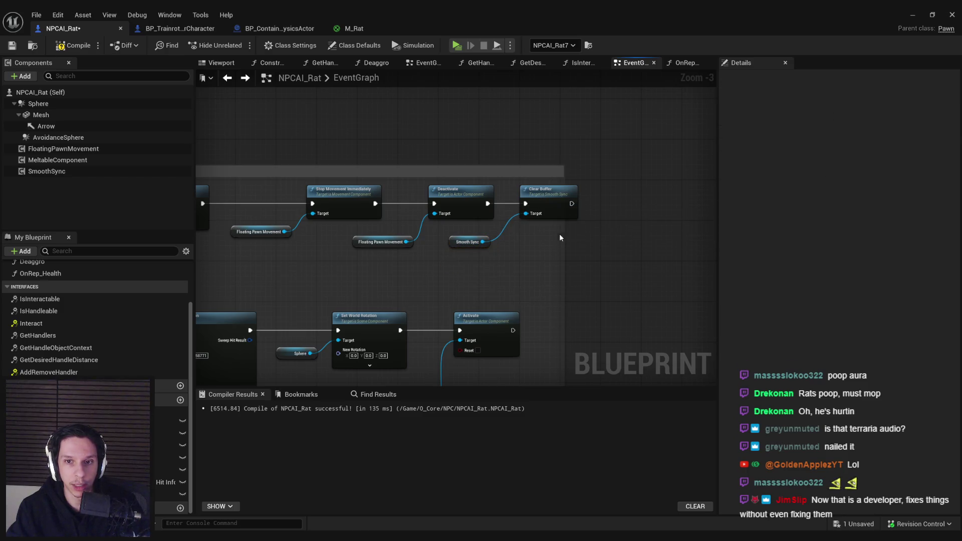
- Save the NPCAI_Rat blueprint
{"action": "double_click", "coordinate": [49, 372]}
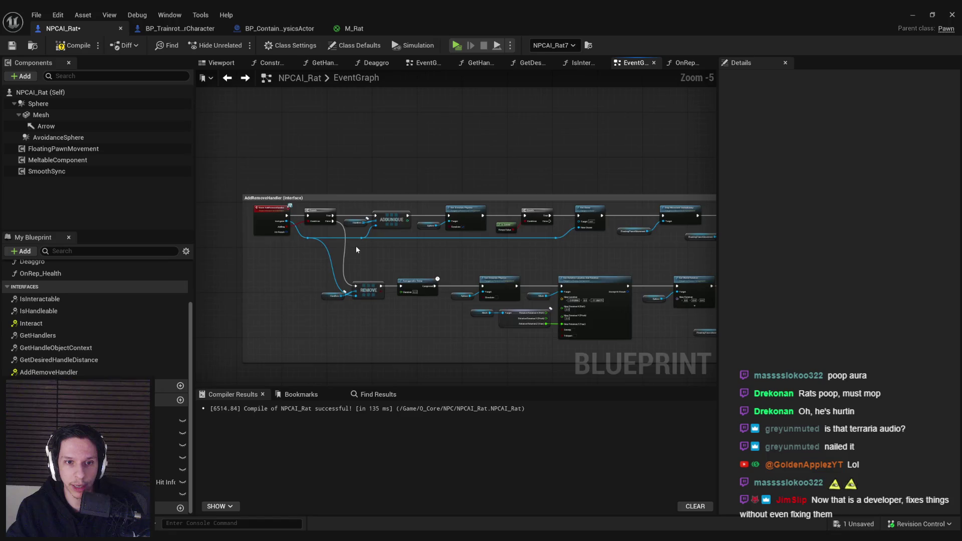
{"action": "left_click", "coordinate": [15, 47]}
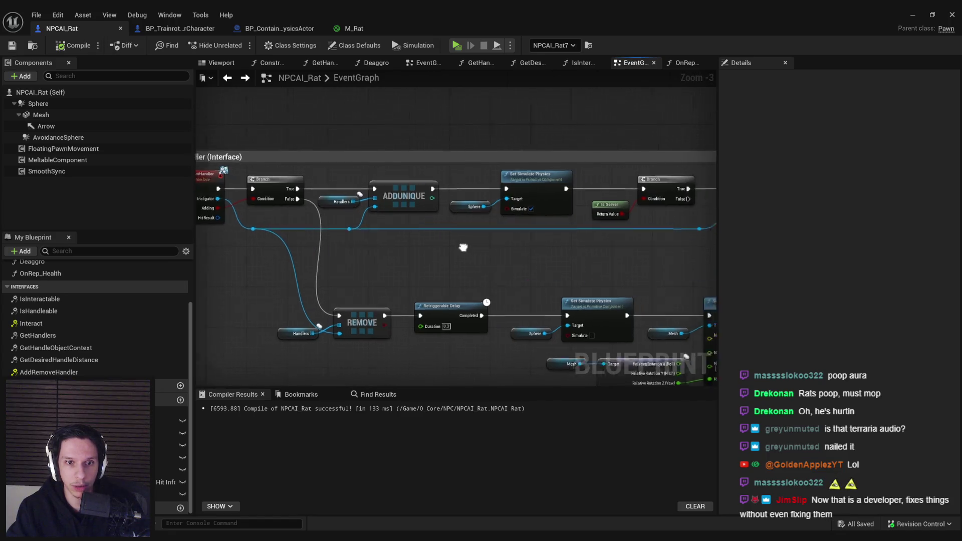
{"action": "scroll", "coordinate": [418, 222], "scroll_direction": "down", "scroll_amount": 3}
{"action": "scroll", "coordinate": [569, 225], "scroll_direction": "up", "scroll_amount": 3}
- Back in the level editor, start a multiplayer play session with Alt+P and stop it
{"action": "left_click", "coordinate": [921, 16]}
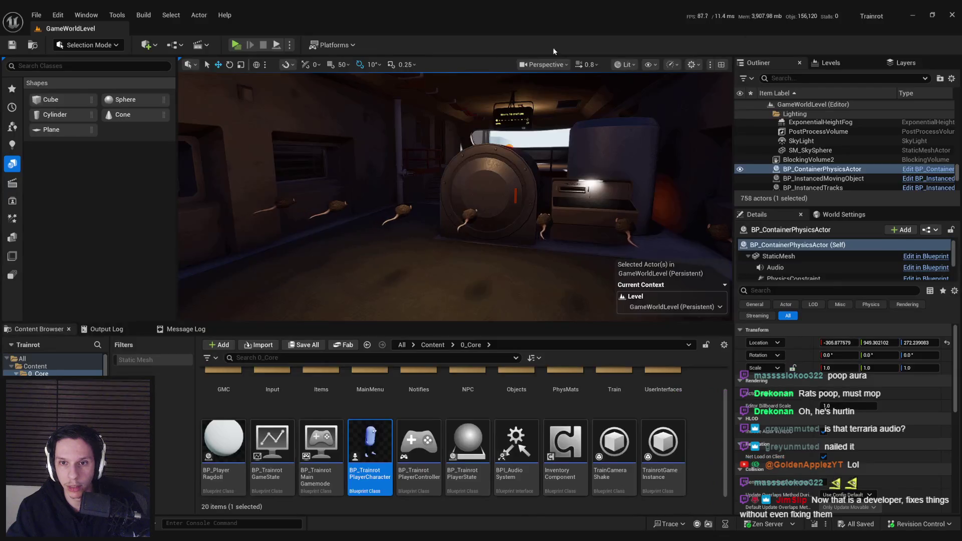
{"action": "key", "text": "alt+p"}
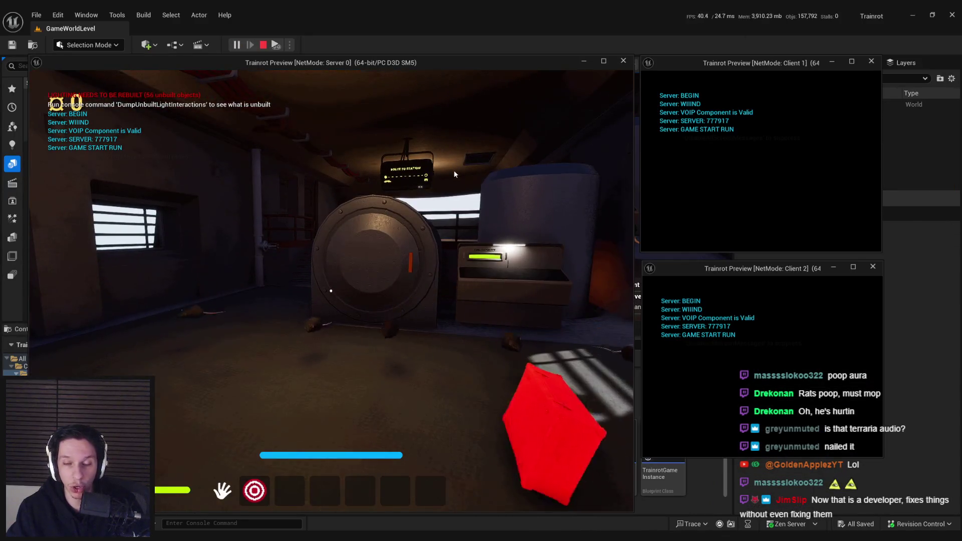
{"action": "key", "text": "Escape"}
- Place Clear Buffer between Set Simulate Physics and Branch, with Smooth Sync below it
{"action": "double_click", "coordinate": [350, 474]}
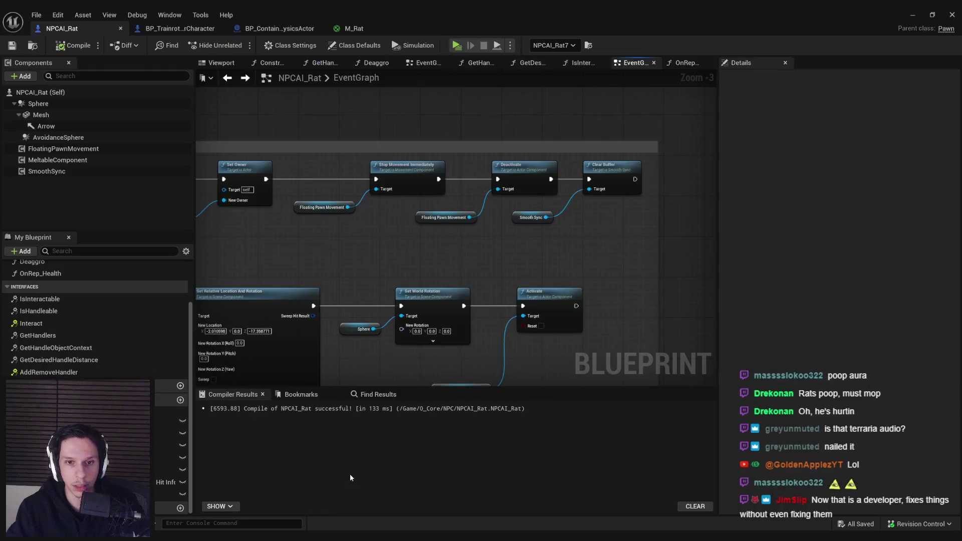
{"action": "left_click", "coordinate": [531, 217]}
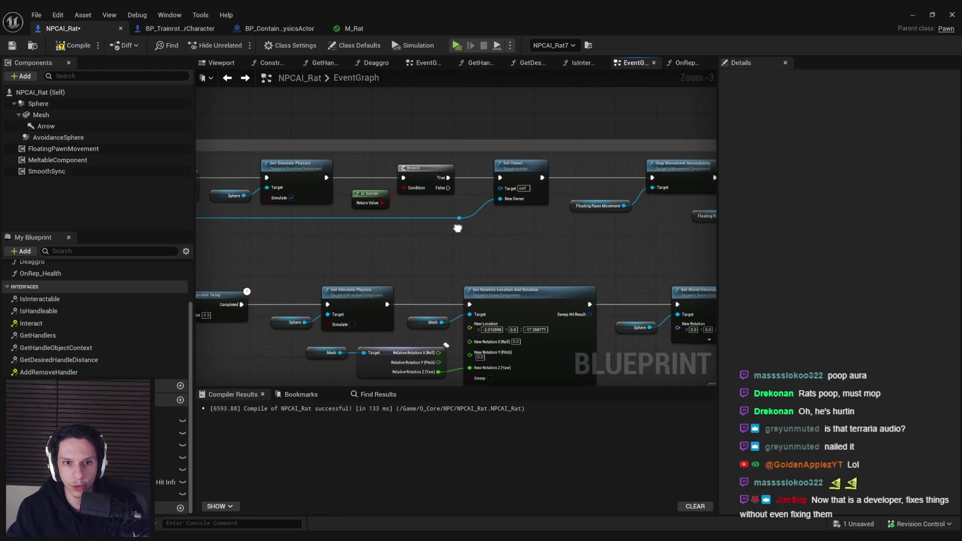
{"action": "mouse_move", "coordinate": [578, 196]}
{"action": "left_mouse_down"}
{"action": "mouse_move", "coordinate": [670, 185]}
{"action": "mouse_move", "coordinate": [656, 182]}
{"action": "left_mouse_up"}
{"action": "scroll", "coordinate": [656, 183], "scroll_direction": "up", "scroll_amount": 2}
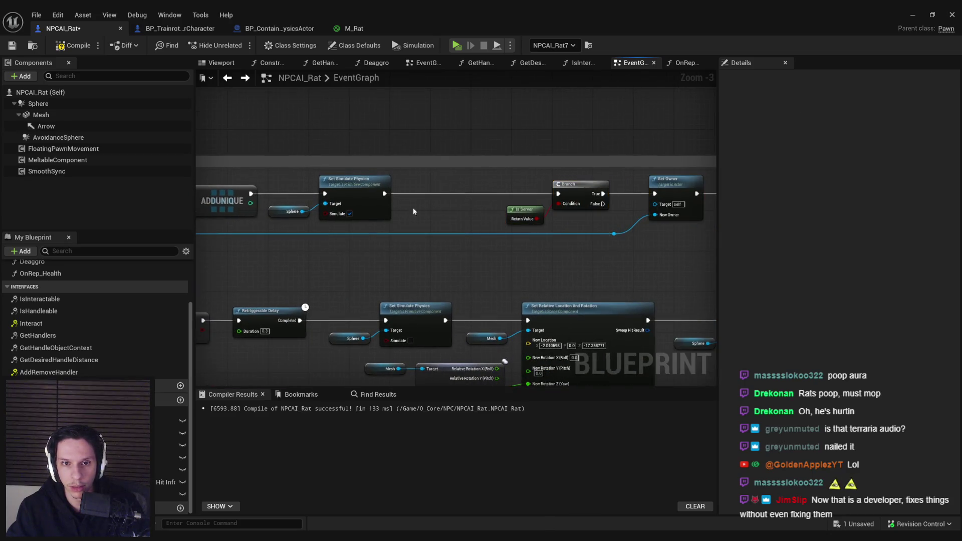
{"action": "left_click", "coordinate": [462, 197]}
{"action": "left_click_drag", "start_coordinate": [462, 196], "coordinate": [467, 190]}
{"action": "left_click_drag", "start_coordinate": [371, 239], "coordinate": [373, 258]}
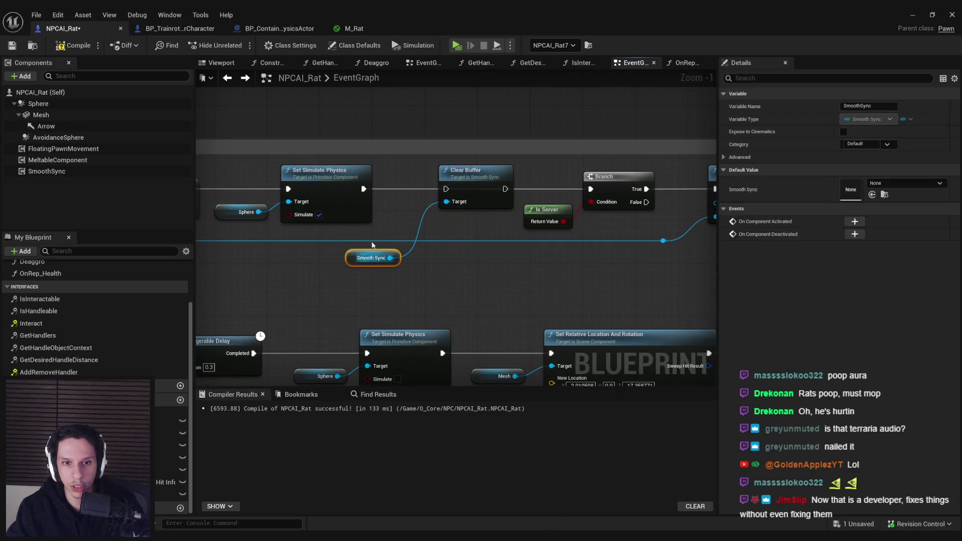
{"action": "left_click", "coordinate": [380, 290]}
{"action": "left_click_drag", "start_coordinate": [364, 190], "coordinate": [446, 188]}
{"action": "left_click_drag", "start_coordinate": [505, 189], "coordinate": [590, 188]}
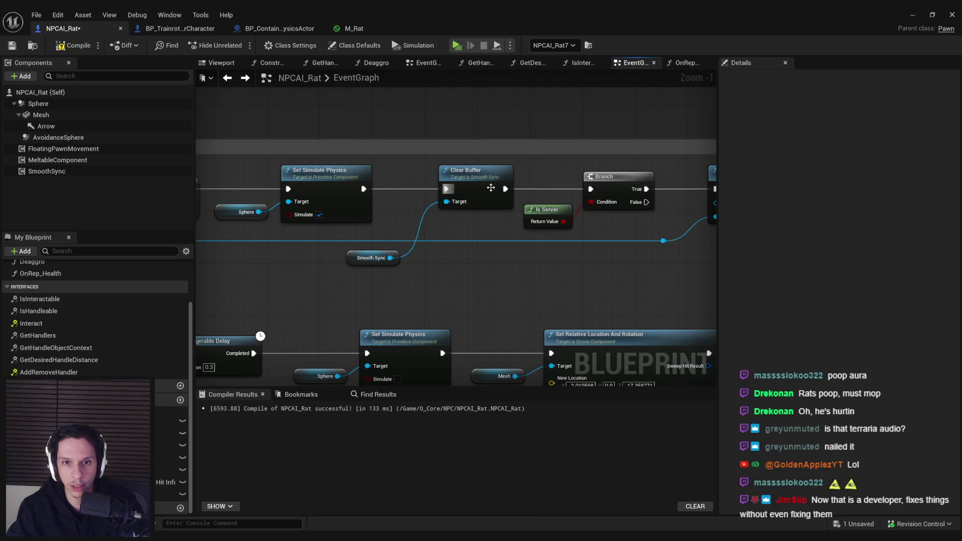
- Compile the blueprint and launch a multiplayer playtest from the level editor
{"action": "left_click", "coordinate": [74, 45]}
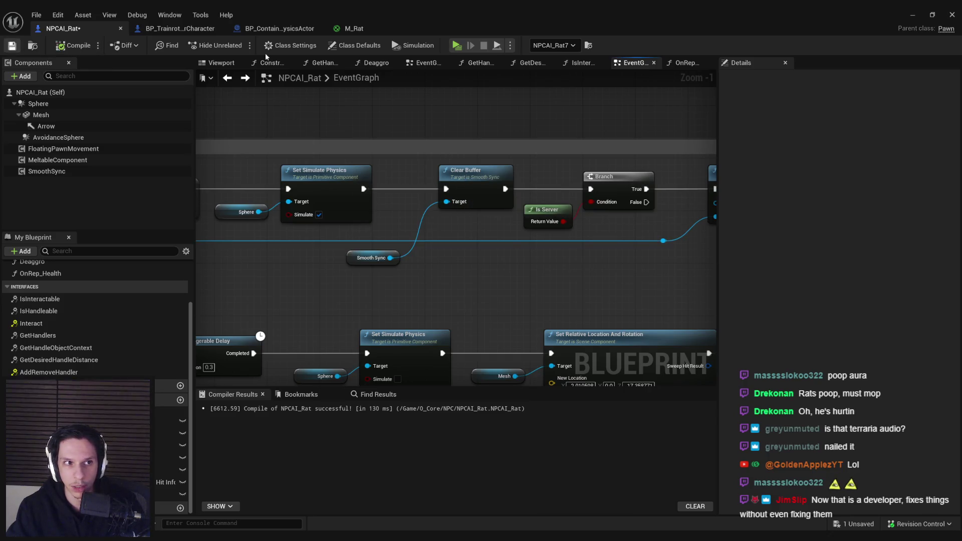
{"action": "left_click", "coordinate": [912, 14]}
{"action": "left_click", "coordinate": [241, 46]}
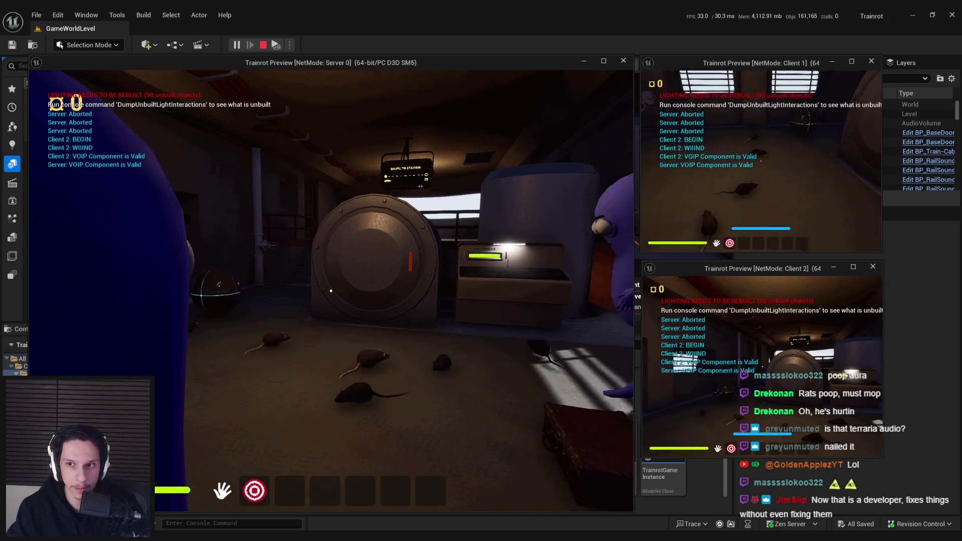
- Walk the character toward the round door, grab a rat, then stop the session
{"action": "key", "text": "w"}
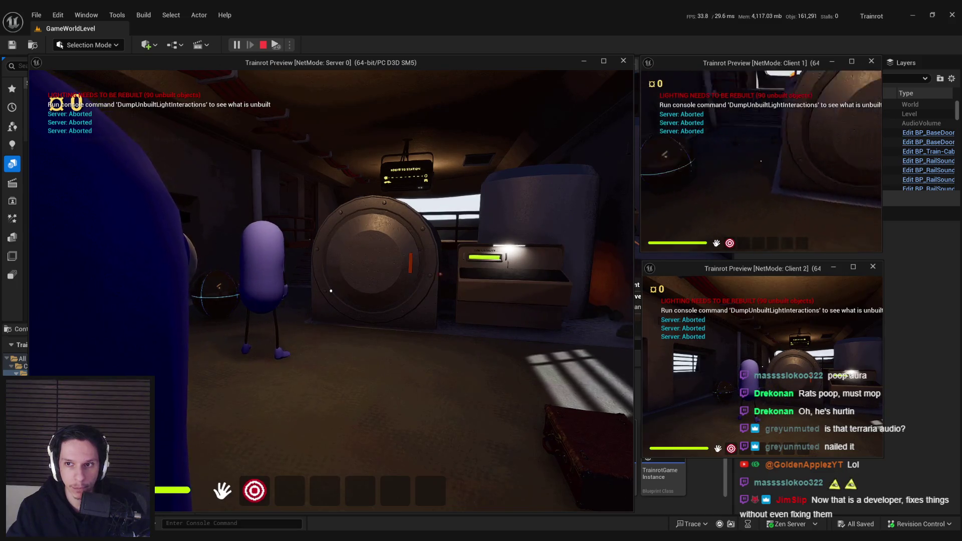
{"action": "key", "text": "w"}
{"action": "key", "text": "w"}
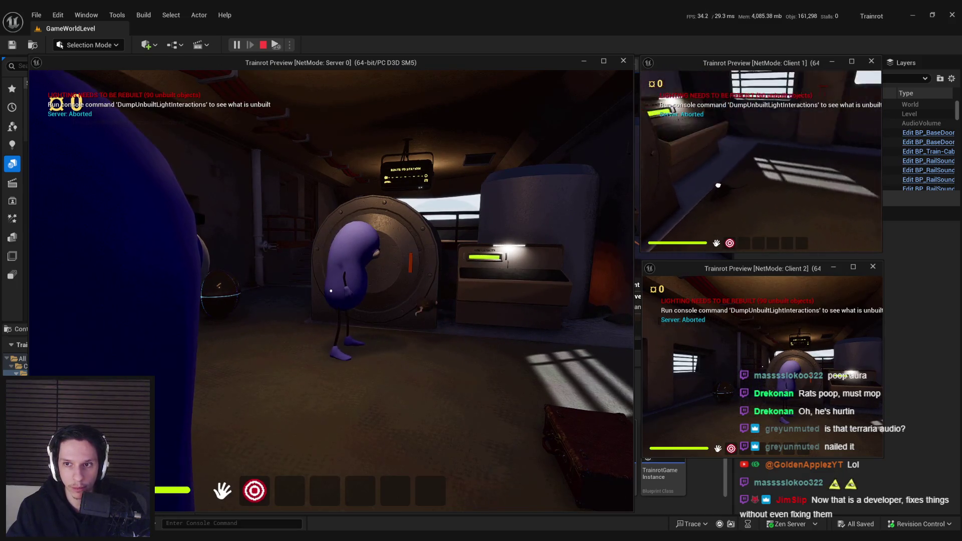
{"action": "left_click", "coordinate": [730, 169]}
{"action": "key", "text": "w"}
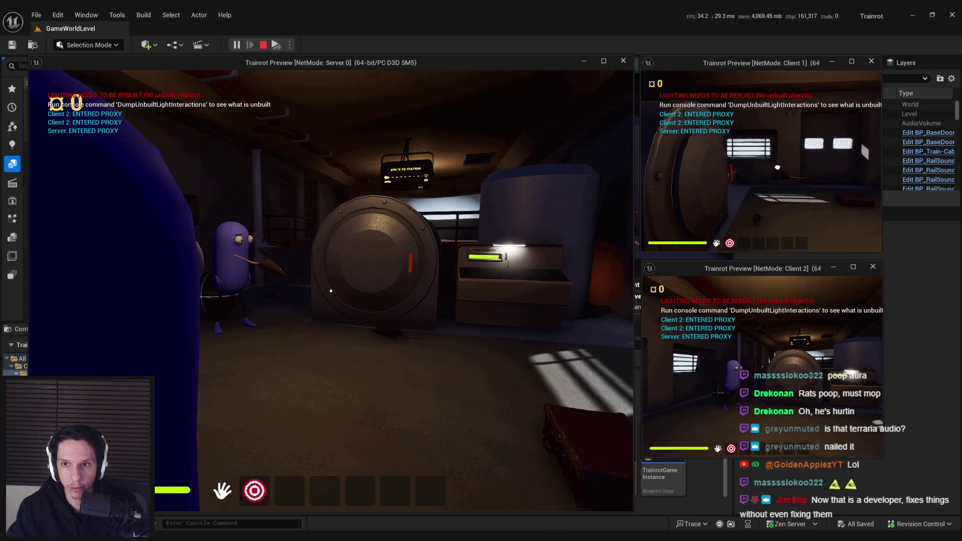
{"action": "key", "text": "w"}
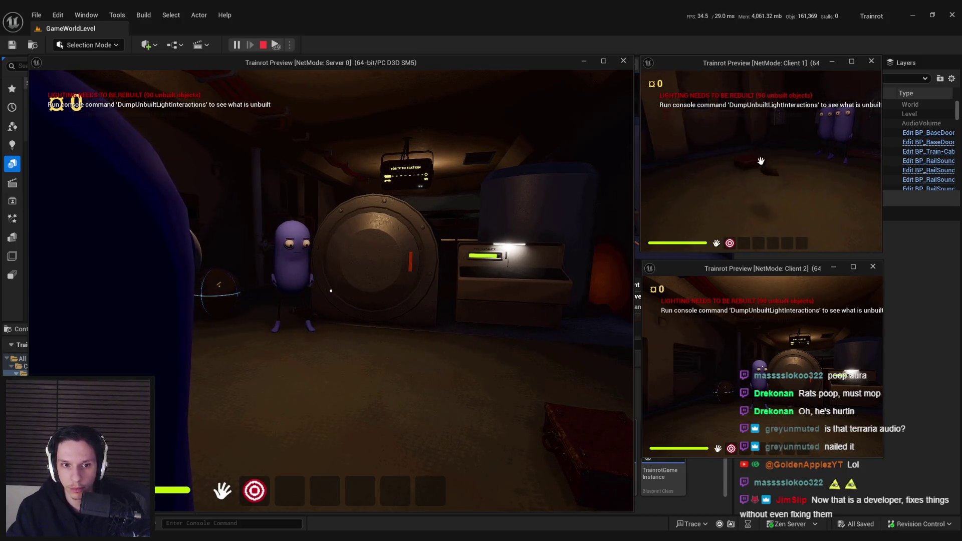
{"action": "key", "text": "Escape"}
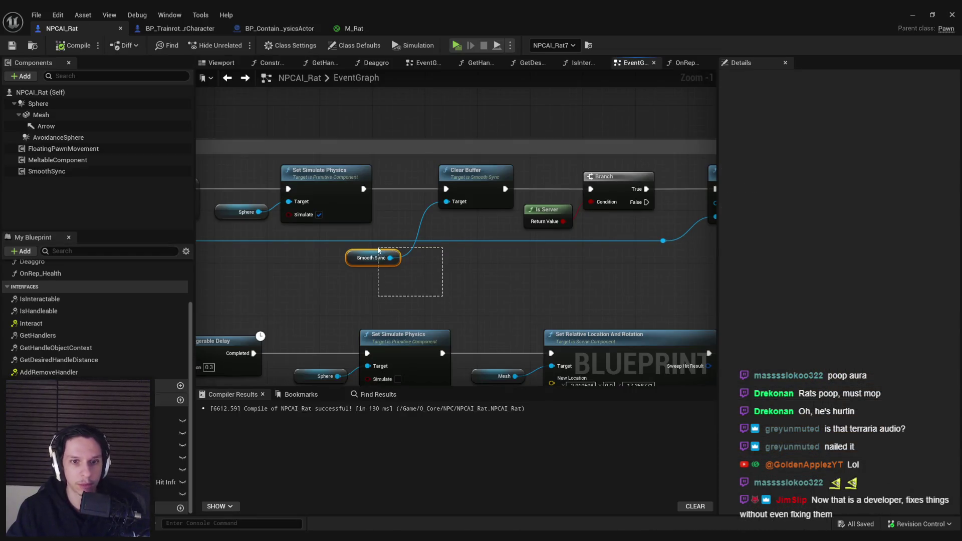
- Browse Smooth Sync's 'sync' actions from its pin menu and dismiss it without adding anything
{"action": "left_click_drag", "start_coordinate": [378, 249], "coordinate": [379, 250]}
{"action": "left_click_drag", "start_coordinate": [482, 171], "coordinate": [482, 172]}
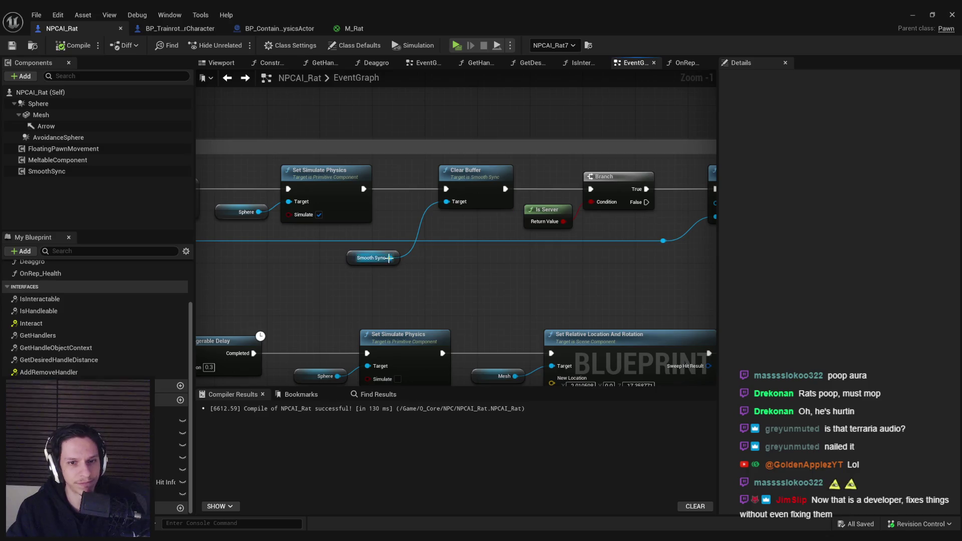
{"action": "left_click_drag", "start_coordinate": [390, 258], "coordinate": [408, 263]}
{"action": "type", "text": "sync"}
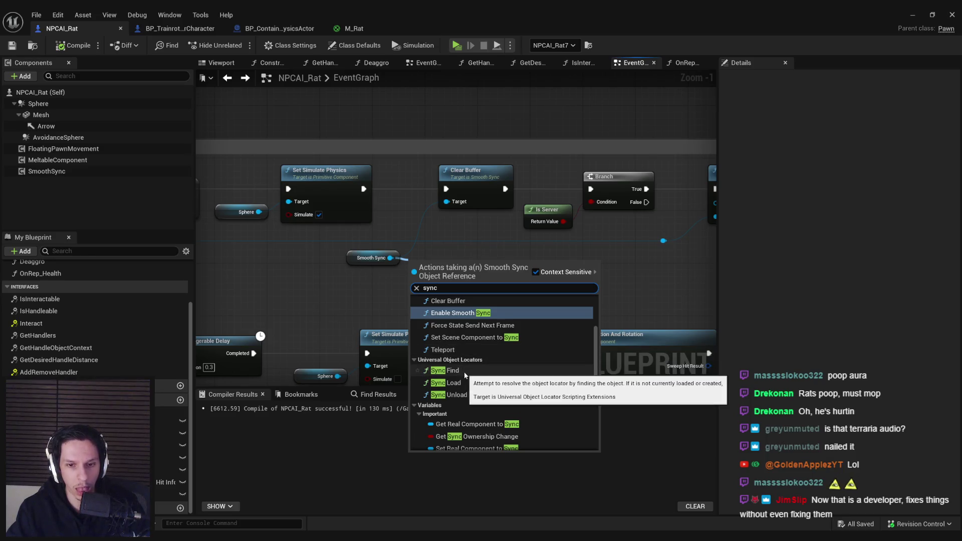
{"action": "scroll", "coordinate": [464, 371], "scroll_direction": "down", "scroll_amount": 2}
{"action": "left_click_drag", "start_coordinate": [597, 387], "coordinate": [596, 401]}
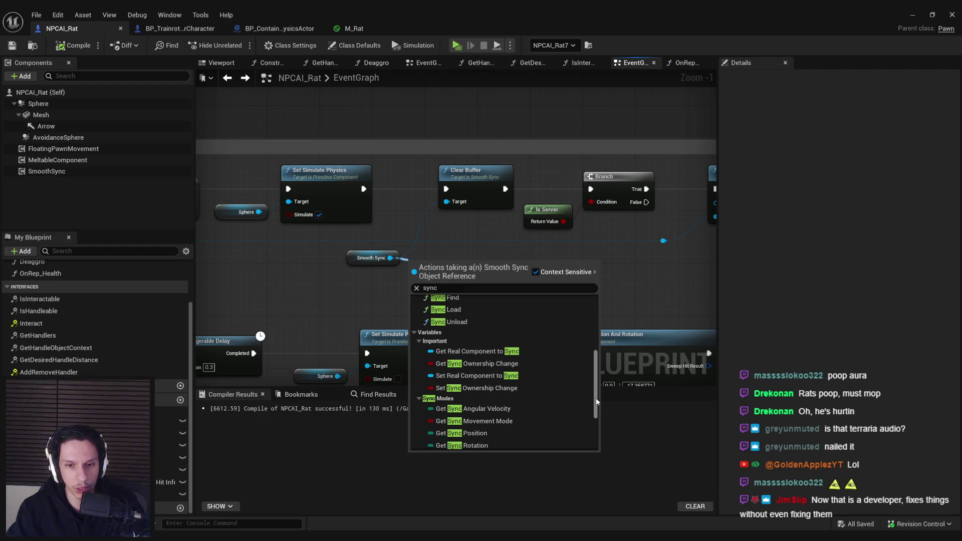
{"action": "scroll", "coordinate": [537, 373], "scroll_direction": "down", "scroll_amount": 3}
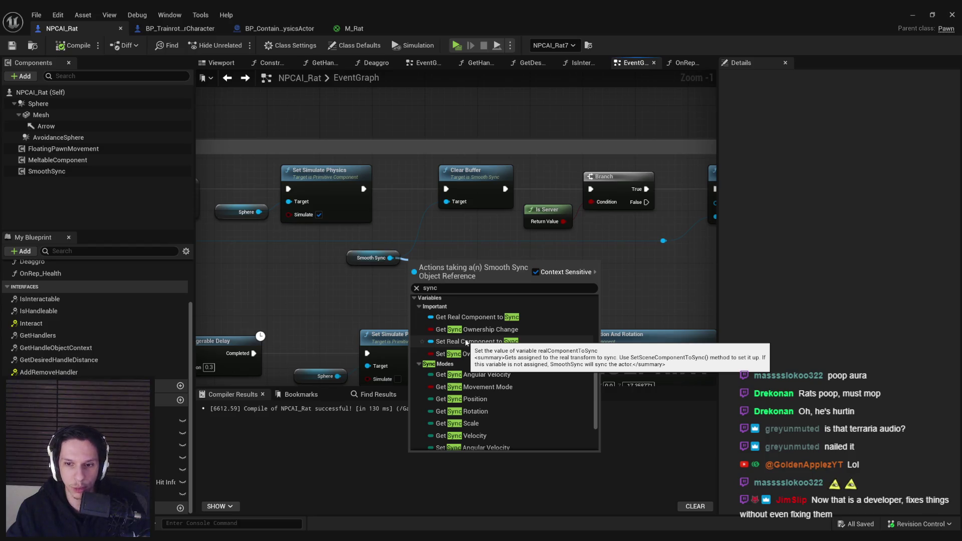
{"action": "left_click", "coordinate": [456, 241]}
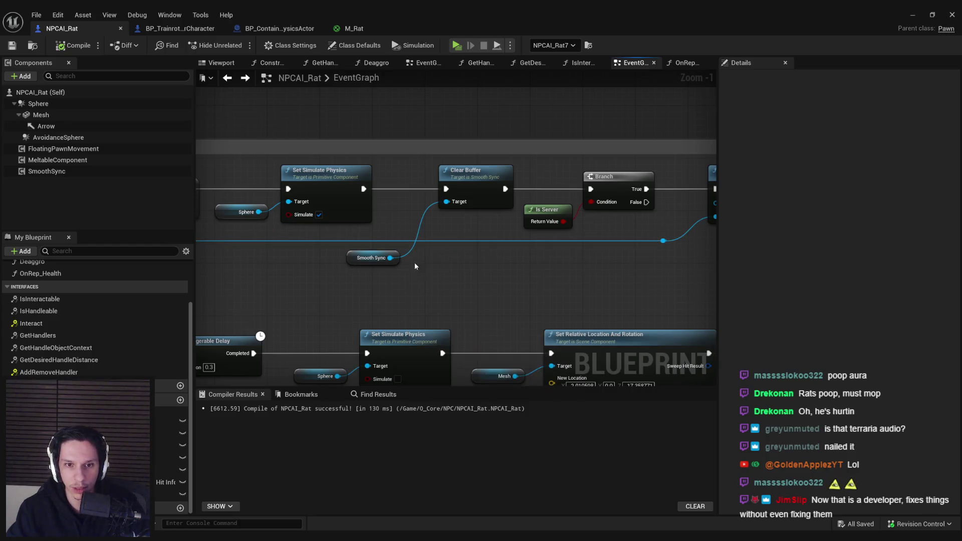
- Delete Clear Buffer and Smooth Sync, then connect Set Simulate Physics straight to Branch
{"action": "left_click", "coordinate": [373, 258]}
{"action": "left_click_drag", "start_coordinate": [483, 220], "coordinate": [452, 176]}
{"action": "key", "text": "Delete"}
{"action": "mouse_move", "coordinate": [364, 189]}
{"action": "left_mouse_down"}
{"action": "mouse_move", "coordinate": [590, 189]}
{"action": "mouse_move", "coordinate": [381, 201]}
{"action": "left_mouse_up"}
{"action": "scroll", "coordinate": [481, 225], "scroll_direction": "down", "scroll_amount": 3}
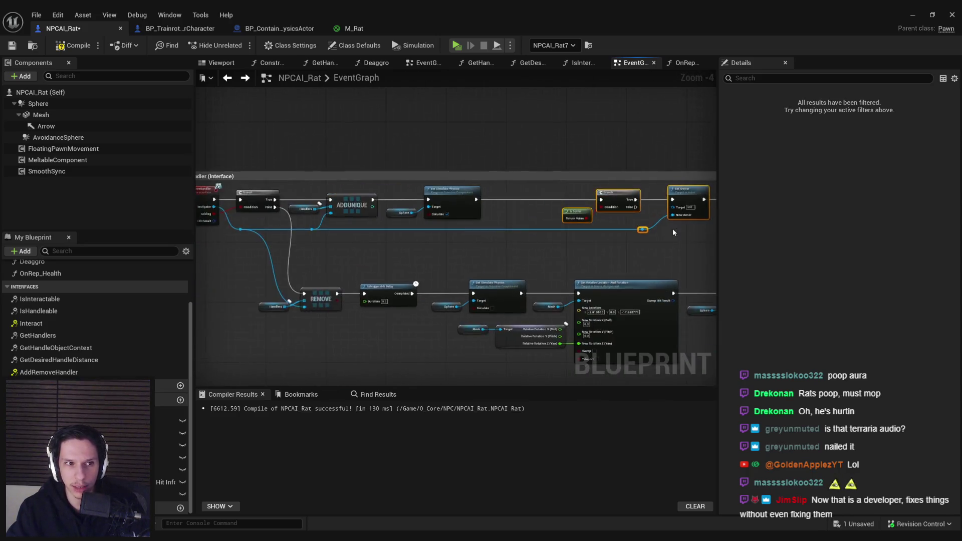
- Add a Smooth Sync Set Scene Component to Sync node run from Event BeginPlay
{"action": "scroll", "coordinate": [503, 191], "scroll_direction": "up", "scroll_amount": 2}
{"action": "left_click", "coordinate": [483, 222]}
{"action": "scroll", "coordinate": [483, 223], "scroll_direction": "down", "scroll_amount": 4}
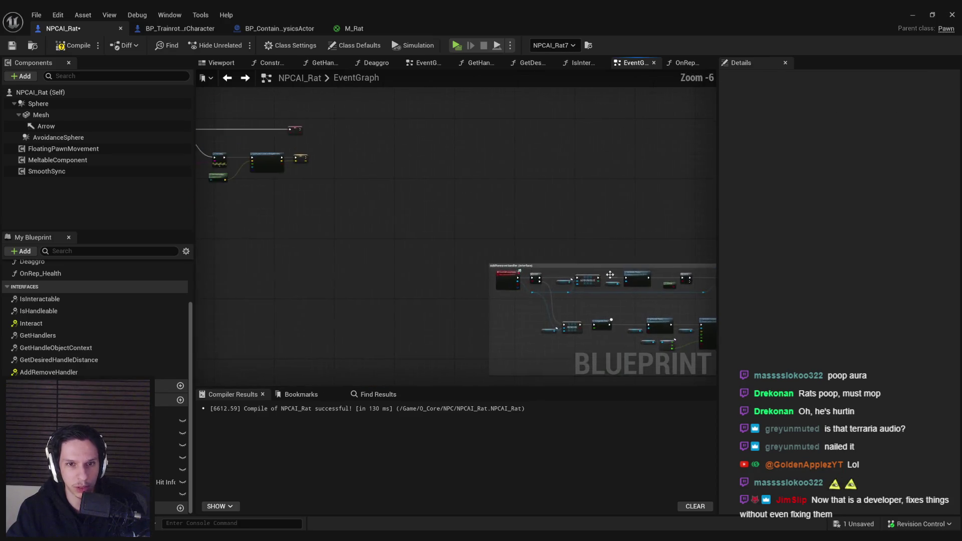
{"action": "scroll", "coordinate": [439, 236], "scroll_direction": "up", "scroll_amount": 4}
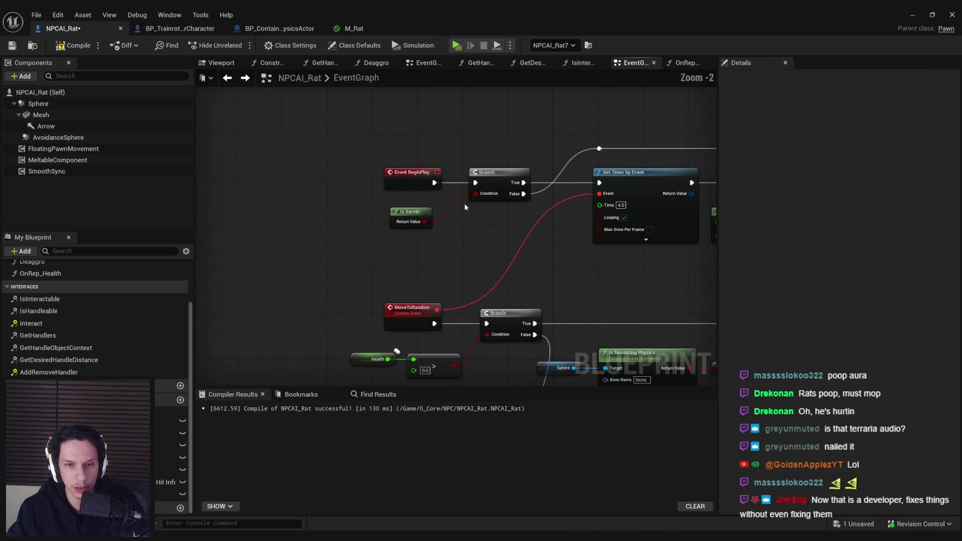
{"action": "left_click", "coordinate": [280, 190]}
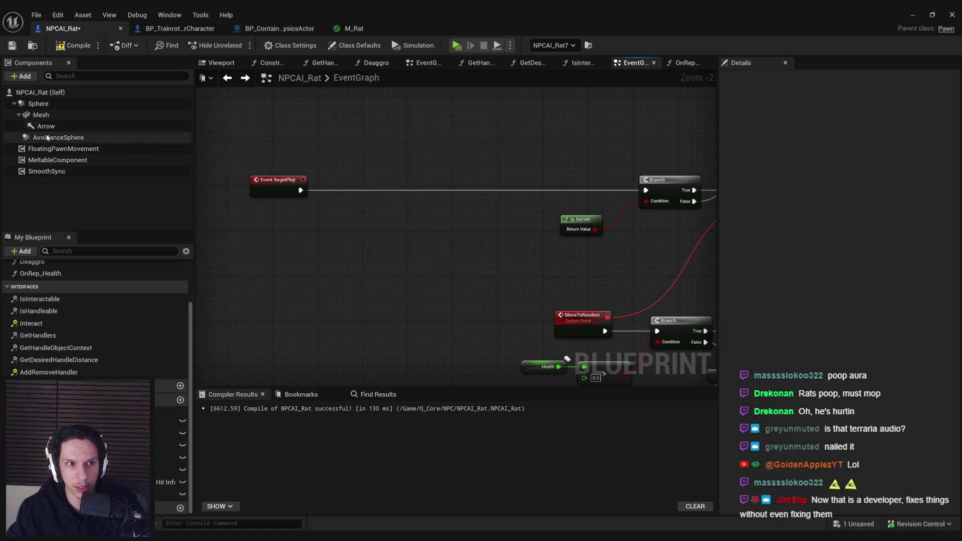
{"action": "mouse_move", "coordinate": [47, 171]}
{"action": "left_mouse_down"}
{"action": "mouse_move", "coordinate": [281, 249]}
{"action": "mouse_move", "coordinate": [335, 241]}
{"action": "left_mouse_up"}
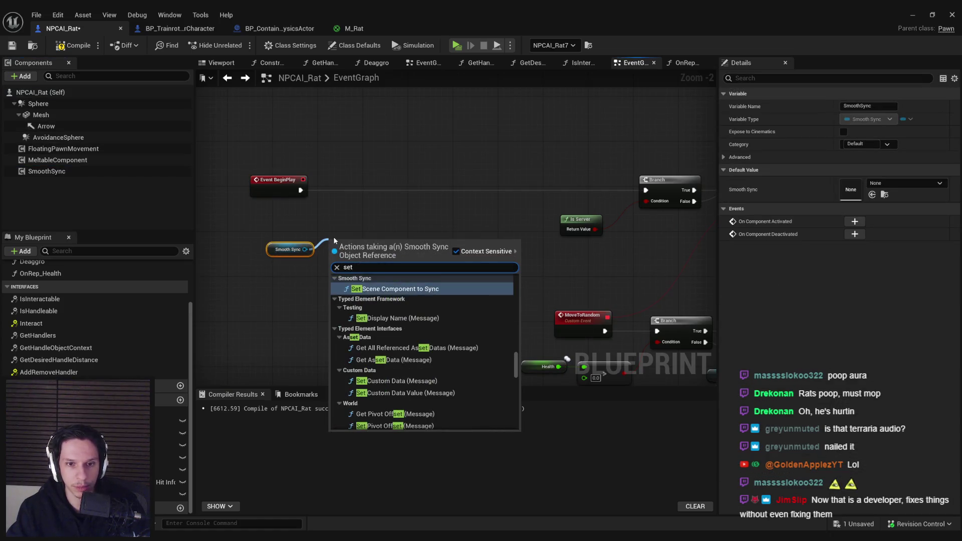
{"action": "left_click", "coordinate": [391, 286]}
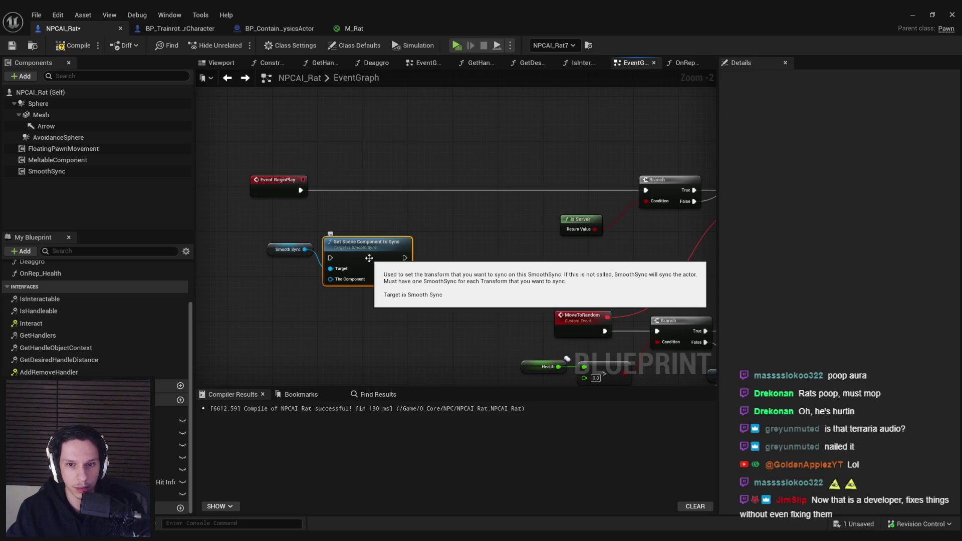
{"action": "mouse_move", "coordinate": [368, 258]}
{"action": "left_mouse_down"}
{"action": "mouse_move", "coordinate": [383, 185]}
{"action": "mouse_move", "coordinate": [301, 191]}
{"action": "left_mouse_up"}
{"action": "left_click_drag", "start_coordinate": [357, 194], "coordinate": [362, 195]}
- Pass the Sphere component as the component to sync, placed beneath Smooth Sync
{"action": "left_click_drag", "start_coordinate": [274, 251], "coordinate": [279, 223]}
{"action": "mouse_move", "coordinate": [38, 103]}
{"action": "left_mouse_down"}
{"action": "mouse_move", "coordinate": [288, 240]}
{"action": "mouse_move", "coordinate": [353, 213]}
{"action": "left_mouse_up"}
{"action": "left_click_drag", "start_coordinate": [310, 244], "coordinate": [298, 238]}
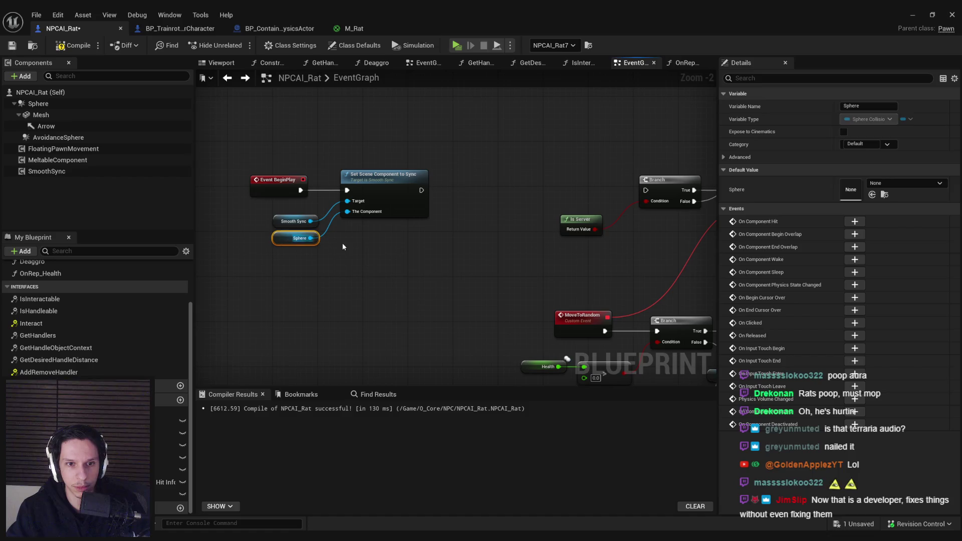
{"action": "left_click", "coordinate": [341, 243]}
{"action": "mouse_move", "coordinate": [421, 190]}
{"action": "left_mouse_down"}
{"action": "mouse_move", "coordinate": [654, 192]}
{"action": "mouse_move", "coordinate": [422, 190]}
{"action": "left_mouse_up"}
- Compile and save NPCAI_Rat, then start a multiplayer play session with two clients
{"action": "left_click", "coordinate": [10, 47]}
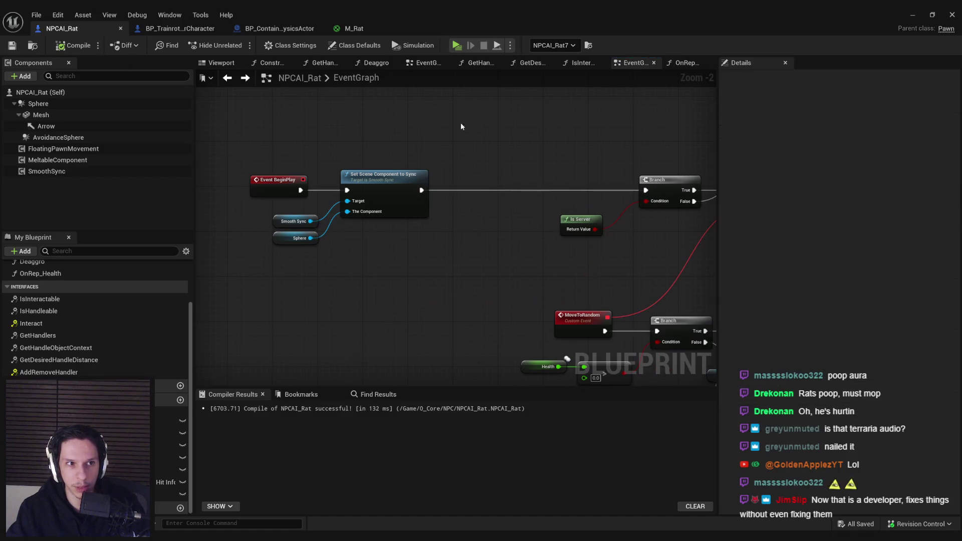
{"action": "left_click", "coordinate": [920, 15]}
{"action": "left_click", "coordinate": [236, 45]}
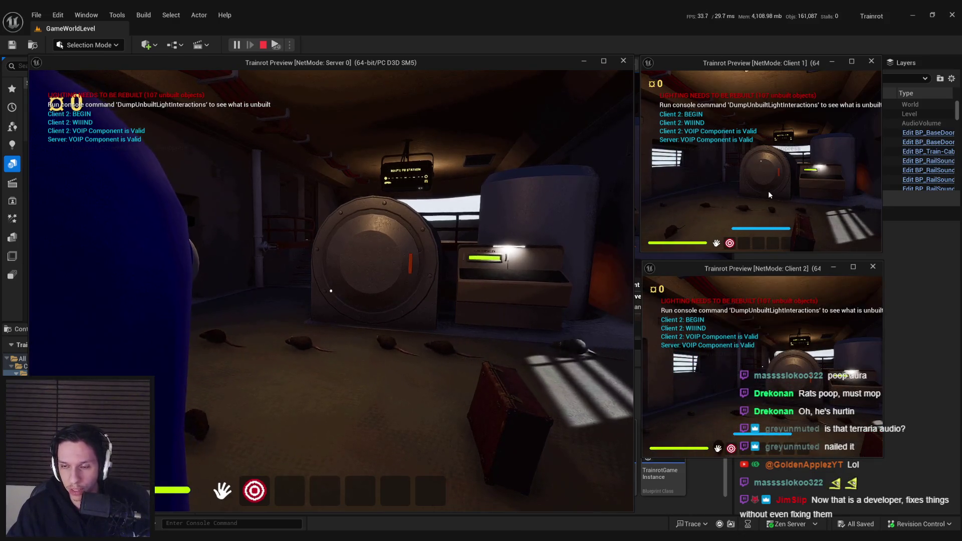
- In Client 1, walk past the door toward the other characters watching the rats, then stop PIE
{"action": "left_click", "coordinate": [748, 217]}
{"action": "key", "text": "w"}
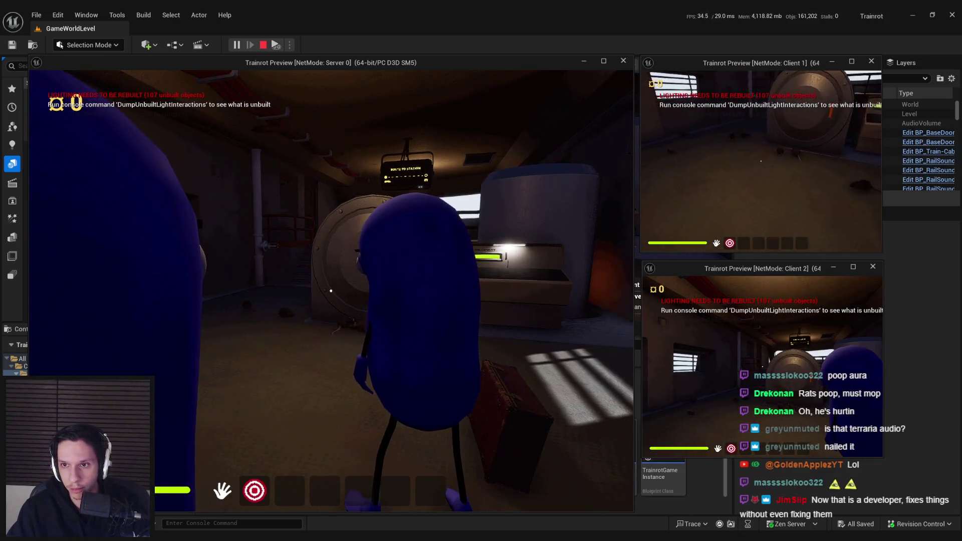
{"action": "key", "text": "e"}
{"action": "key", "text": "e"}
{"action": "key", "text": "e"}
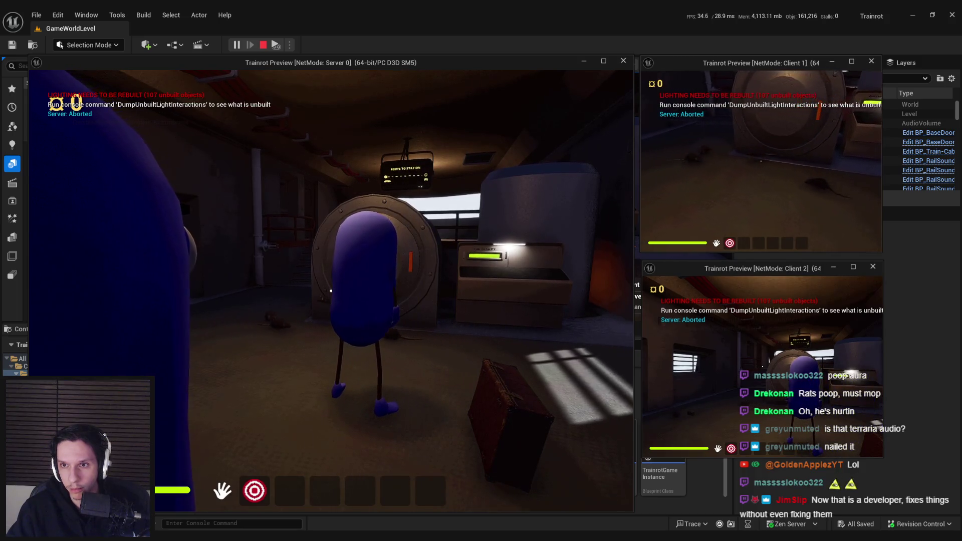
{"action": "key", "text": "d"}
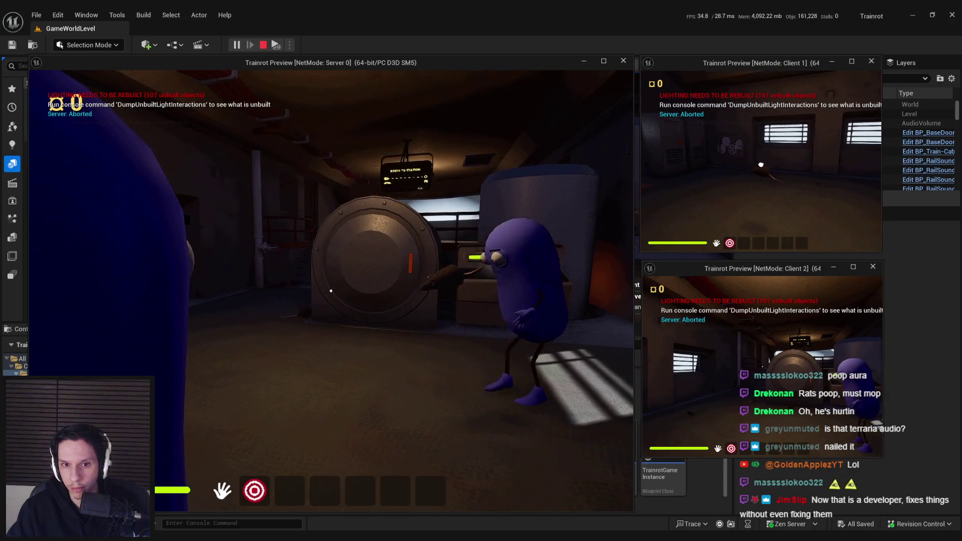
{"action": "key", "text": "e"}
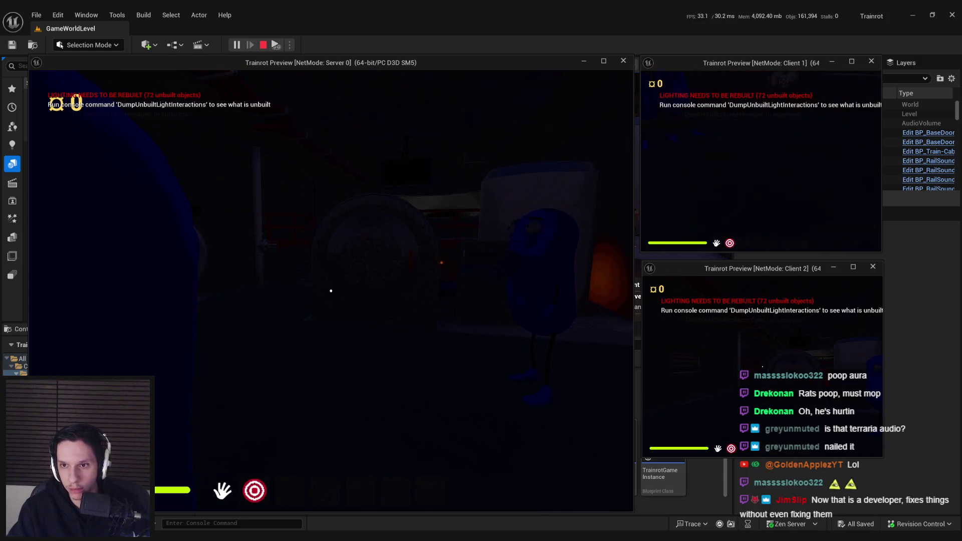
{"action": "key", "text": "Escape"}
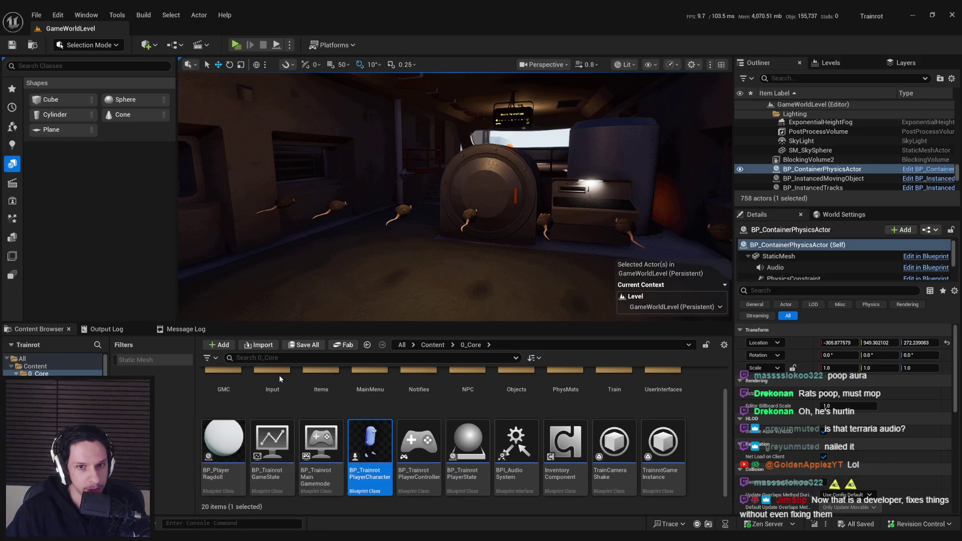
- Return to the NPCAI_Rat blueprint and inspect the FloatingPawnMovement component's settings
{"action": "key", "text": "alt+Tab"}
{"action": "scroll", "coordinate": [283, 253], "scroll_direction": "down", "scroll_amount": 2}
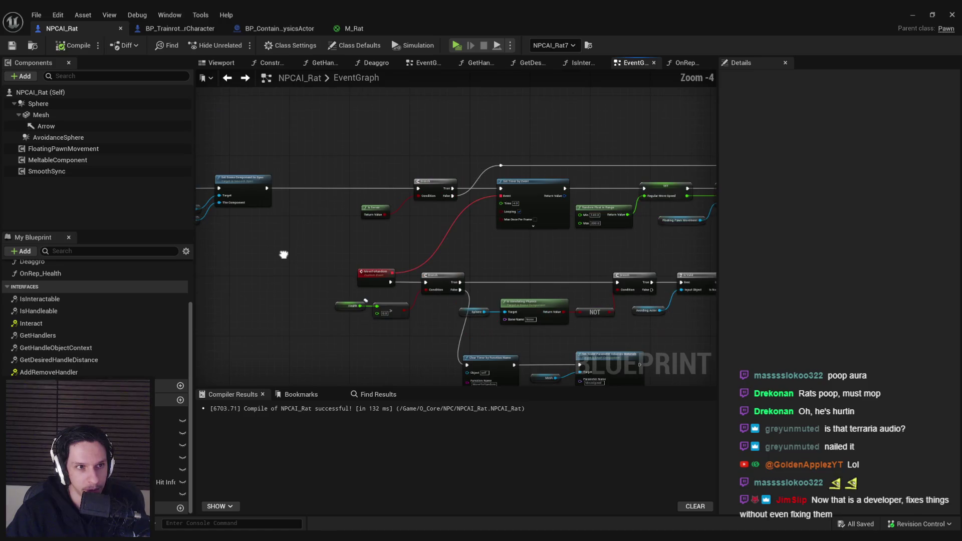
{"action": "left_click", "coordinate": [59, 150]}
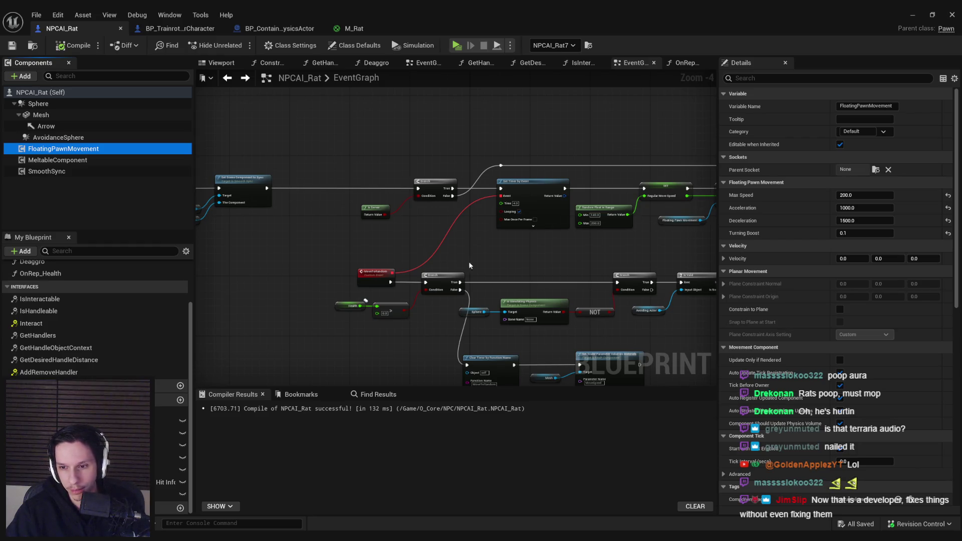
- Pan through the EventGraph reviewing IsValid, Set Owner, Deactivate/Activate, Event Tick and Set World Rotation nodes
{"action": "mouse_move", "coordinate": [469, 263]}
{"action": "left_mouse_down"}
{"action": "mouse_move", "coordinate": [326, 190]}
{"action": "mouse_move", "coordinate": [456, 245]}
{"action": "left_mouse_up"}
{"action": "scroll", "coordinate": [456, 247], "scroll_direction": "down", "scroll_amount": 1}
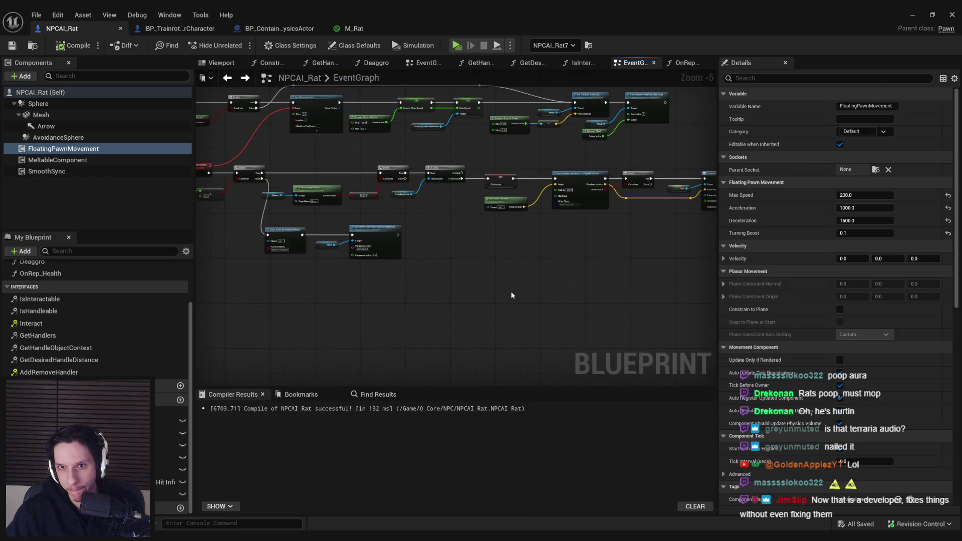
{"action": "scroll", "coordinate": [510, 291], "scroll_direction": "up", "scroll_amount": 2}
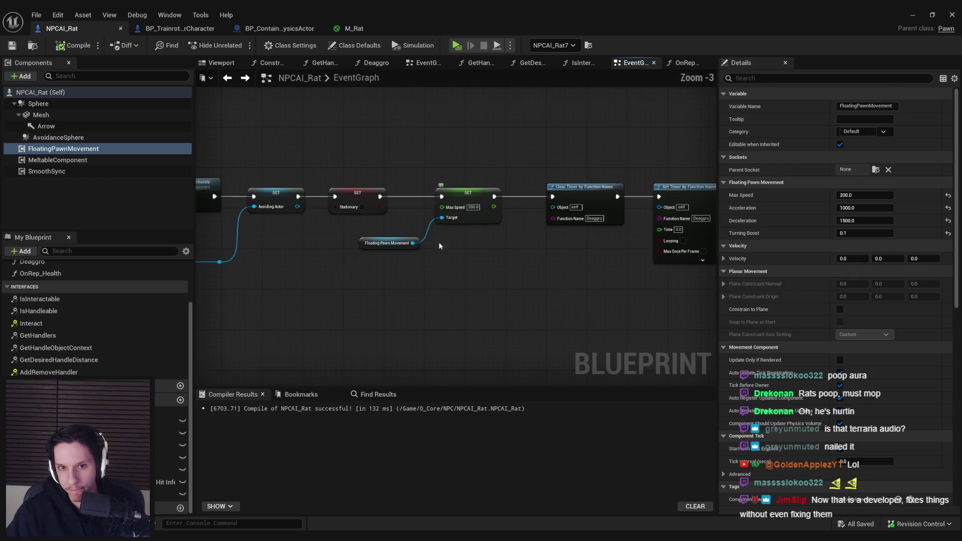
{"action": "scroll", "coordinate": [361, 224], "scroll_direction": "down", "scroll_amount": 2}
{"action": "scroll", "coordinate": [379, 243], "scroll_direction": "up", "scroll_amount": 2}
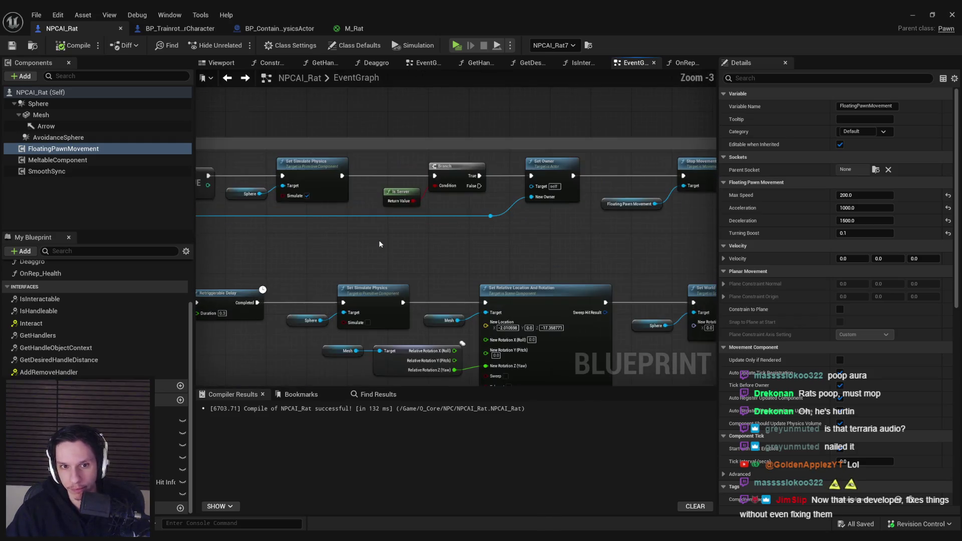
{"action": "mouse_move", "coordinate": [378, 239]}
{"action": "left_mouse_down"}
{"action": "mouse_move", "coordinate": [481, 253]}
{"action": "mouse_move", "coordinate": [269, 248]}
{"action": "left_mouse_up"}
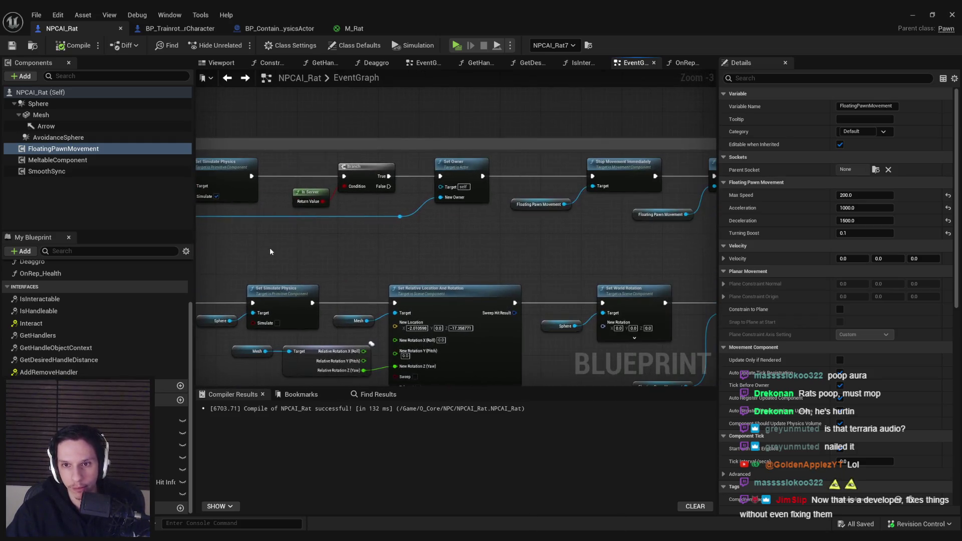
{"action": "left_click_drag", "start_coordinate": [438, 252], "coordinate": [329, 252]}
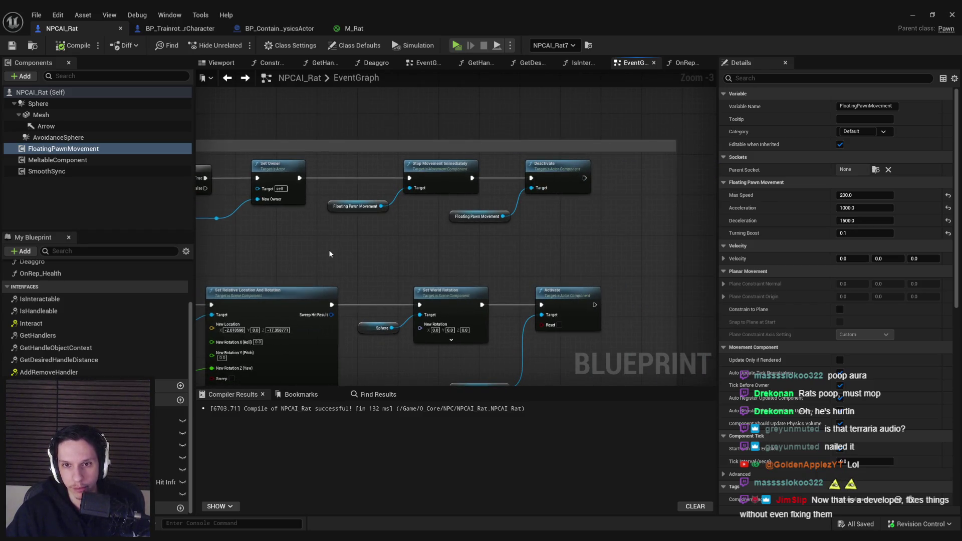
{"action": "scroll", "coordinate": [421, 258], "scroll_direction": "down", "scroll_amount": 4}
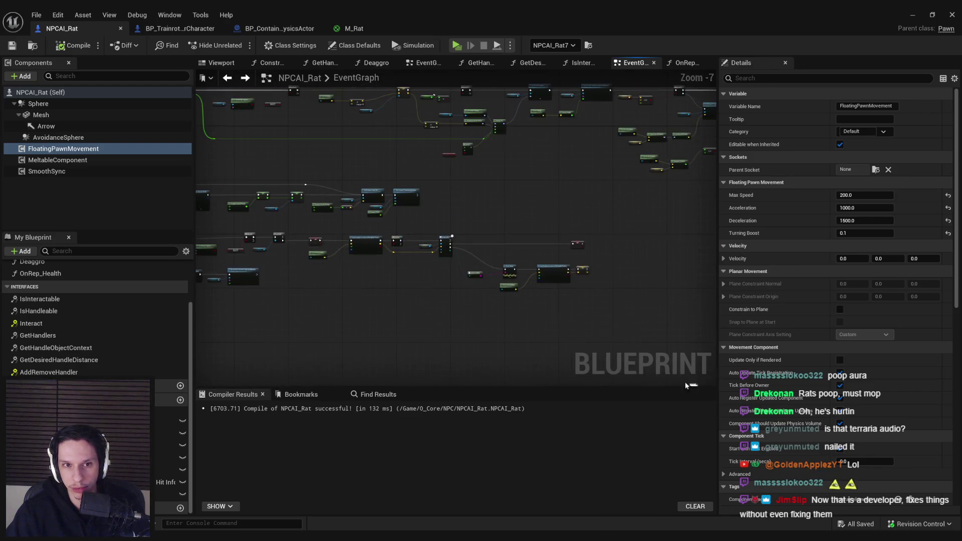
{"action": "scroll", "coordinate": [420, 246], "scroll_direction": "up", "scroll_amount": 3}
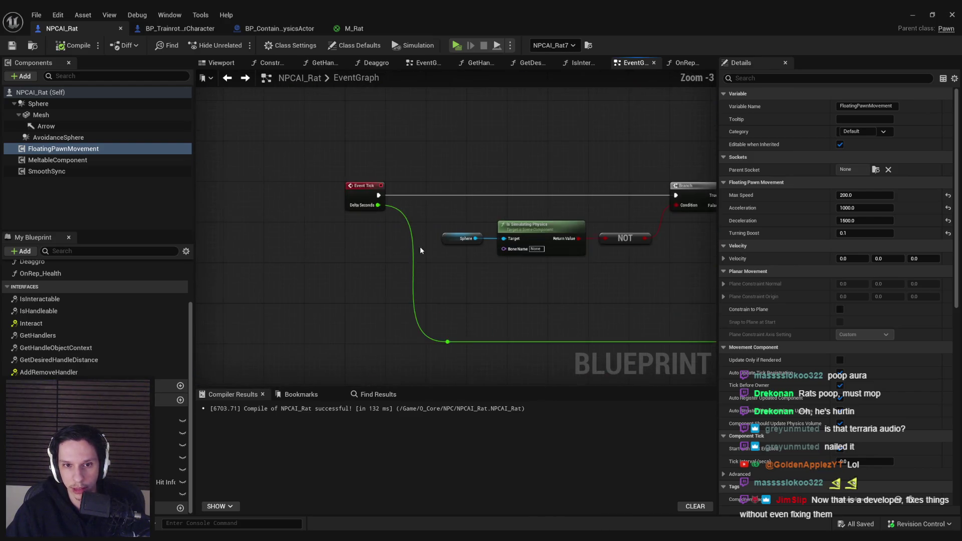
{"action": "mouse_move", "coordinate": [494, 260]}
{"action": "left_mouse_down"}
{"action": "mouse_move", "coordinate": [373, 257]}
{"action": "mouse_move", "coordinate": [313, 270]}
{"action": "left_mouse_up"}
{"action": "scroll", "coordinate": [390, 258], "scroll_direction": "up", "scroll_amount": 1}
{"action": "mouse_move", "coordinate": [653, 291]}
{"action": "left_mouse_down"}
{"action": "mouse_move", "coordinate": [355, 283]}
{"action": "mouse_move", "coordinate": [190, 301]}
{"action": "mouse_move", "coordinate": [101, 180]}
{"action": "mouse_move", "coordinate": [110, 221]}
{"action": "left_mouse_up"}
{"action": "scroll", "coordinate": [360, 290], "scroll_direction": "down", "scroll_amount": 1}
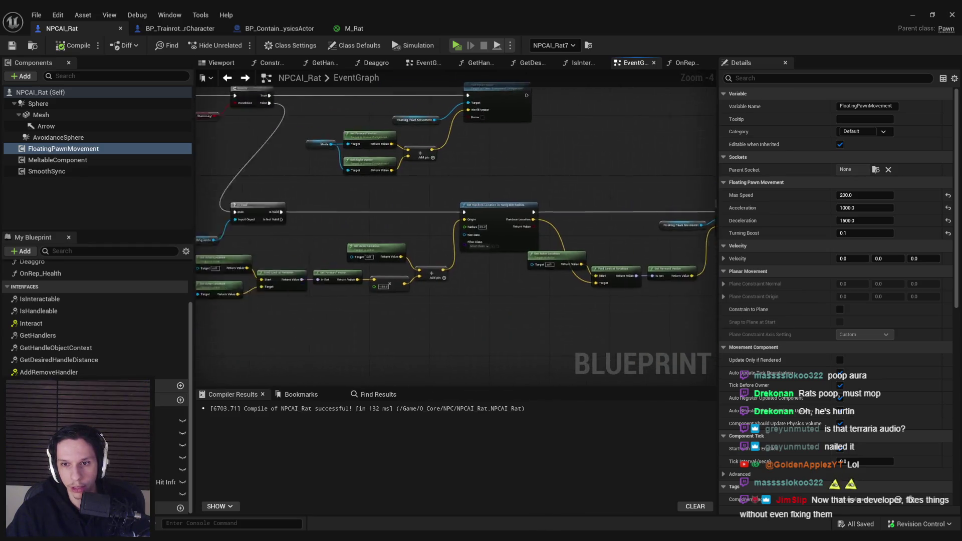
{"action": "scroll", "coordinate": [476, 328], "scroll_direction": "down", "scroll_amount": 5}
{"action": "scroll", "coordinate": [476, 326], "scroll_direction": "up", "scroll_amount": 6}
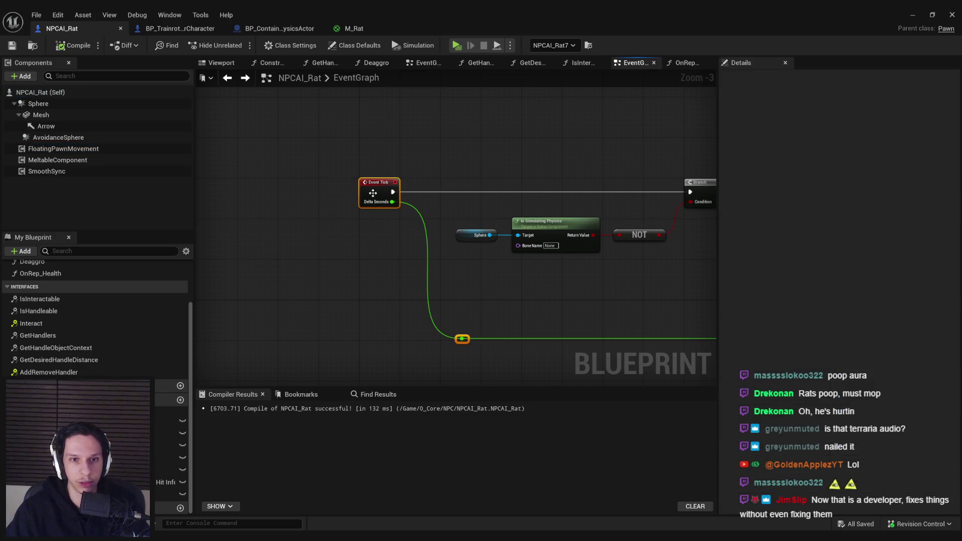
- Add a Branch after Event Tick with an Is Server condition, then compile and save
{"action": "mouse_move", "coordinate": [373, 193]}
{"action": "left_mouse_down"}
{"action": "mouse_move", "coordinate": [227, 192]}
{"action": "mouse_move", "coordinate": [346, 196]}
{"action": "mouse_move", "coordinate": [350, 221]}
{"action": "mouse_move", "coordinate": [319, 217]}
{"action": "left_mouse_up"}
{"action": "type", "text": "branch"}
{"action": "left_click", "coordinate": [401, 261]}
{"action": "type", "text": "is server"}
{"action": "left_click", "coordinate": [385, 264]}
{"action": "left_click", "coordinate": [427, 279]}
{"action": "left_click", "coordinate": [73, 46]}
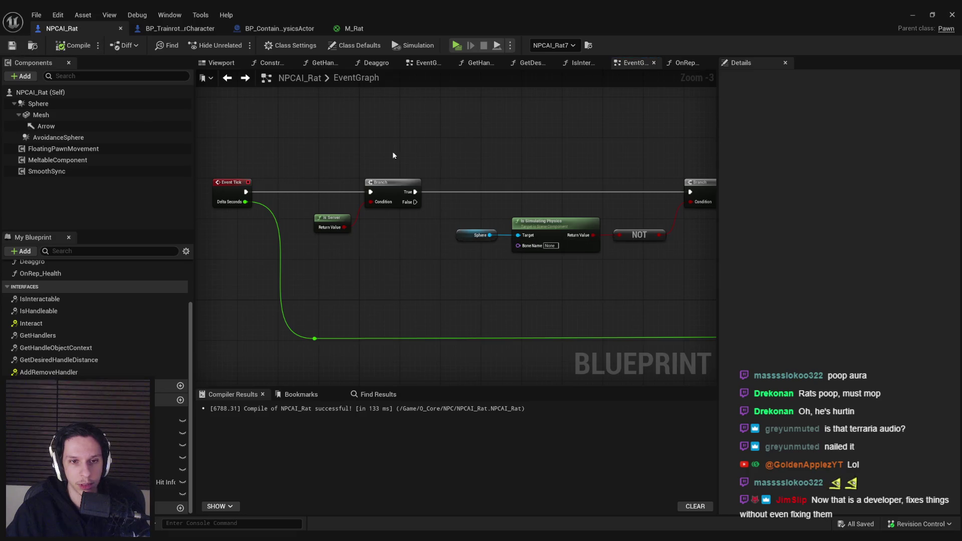
{"action": "left_click", "coordinate": [912, 16]}
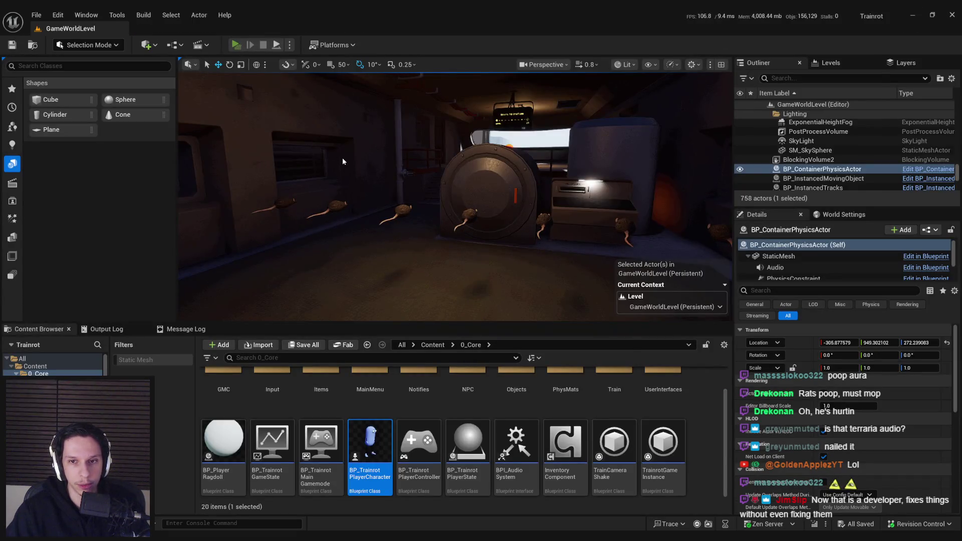
- Run a server-plus-two-clients play session to test the rats, then stop it
{"action": "key", "text": "alt+p"}
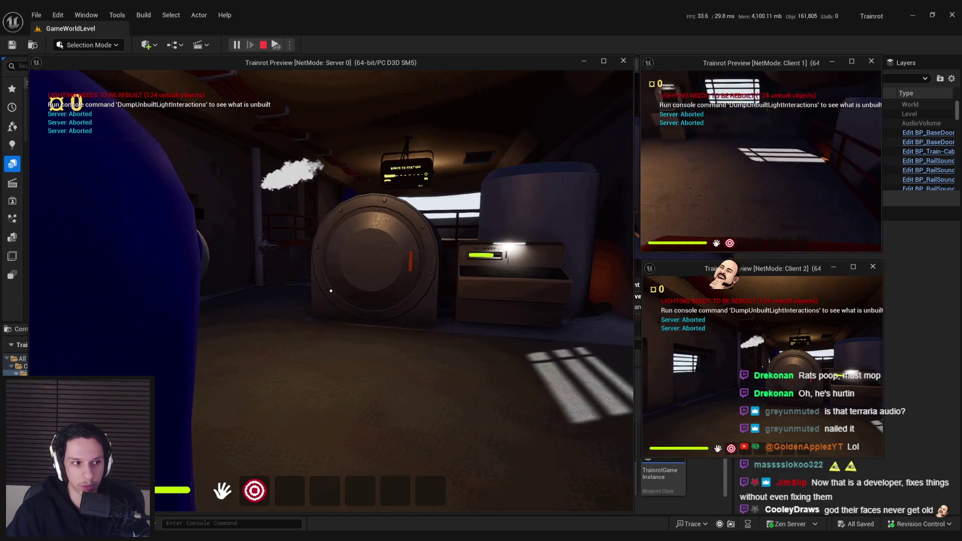
{"action": "key", "text": "Escape"}
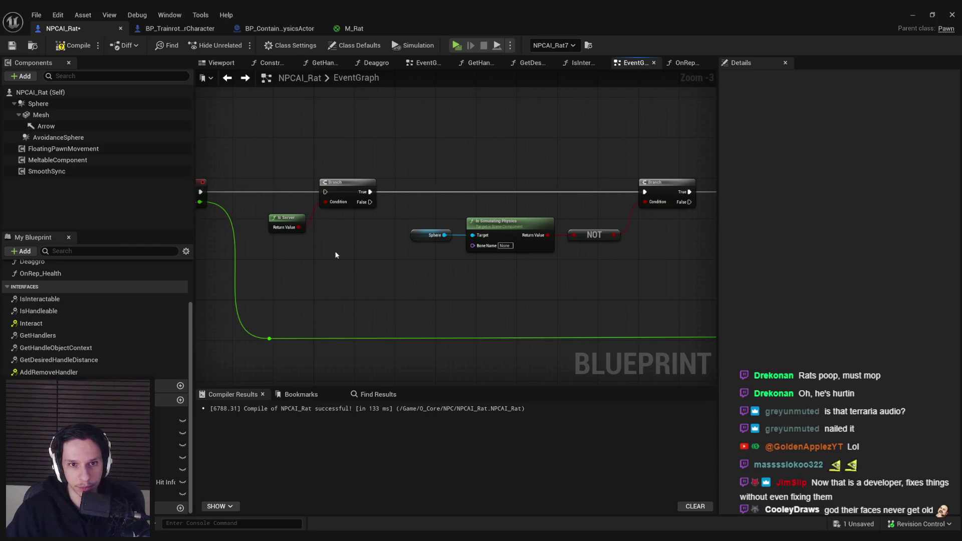
- Delete the Is Server and Branch nodes, then recompile with F7 and save
{"action": "left_click_drag", "start_coordinate": [341, 257], "coordinate": [287, 176]}
{"action": "key", "text": "Delete"}
{"action": "key", "text": "F7"}
{"action": "key", "text": "ctrl+s"}
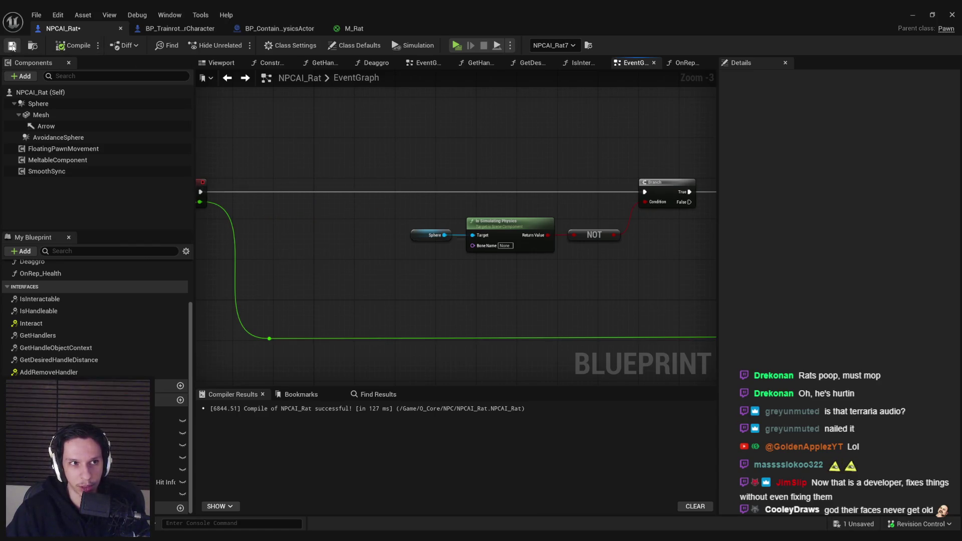
- Review SmoothSync's Details: send rate 12.0, Limited extrapolation, 1.0 time limit
{"action": "scroll", "coordinate": [353, 222], "scroll_direction": "down", "scroll_amount": 4}
{"action": "scroll", "coordinate": [311, 191], "scroll_direction": "up", "scroll_amount": 3}
{"action": "left_click", "coordinate": [47, 171]}
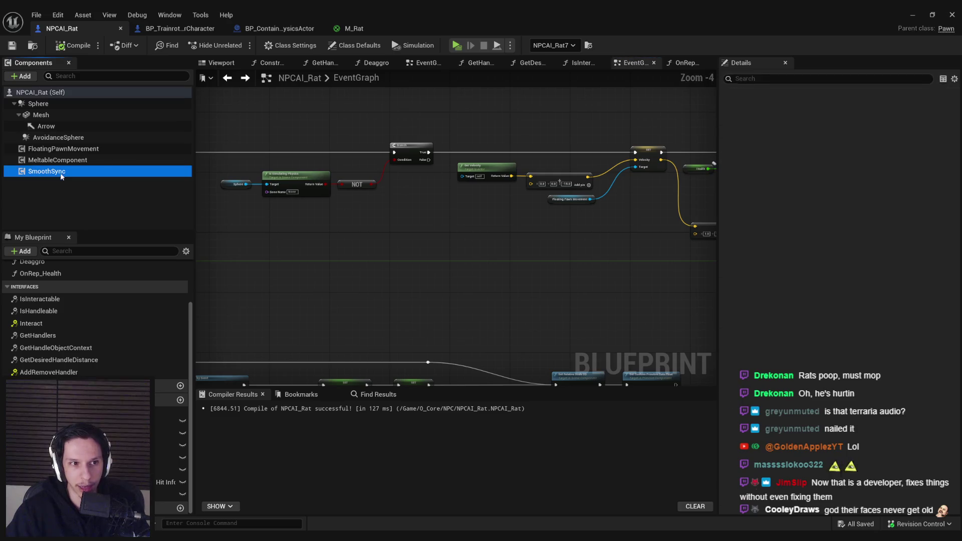
{"action": "scroll", "coordinate": [801, 251], "scroll_direction": "down", "scroll_amount": 4}
{"action": "scroll", "coordinate": [801, 251], "scroll_direction": "down", "scroll_amount": 6}
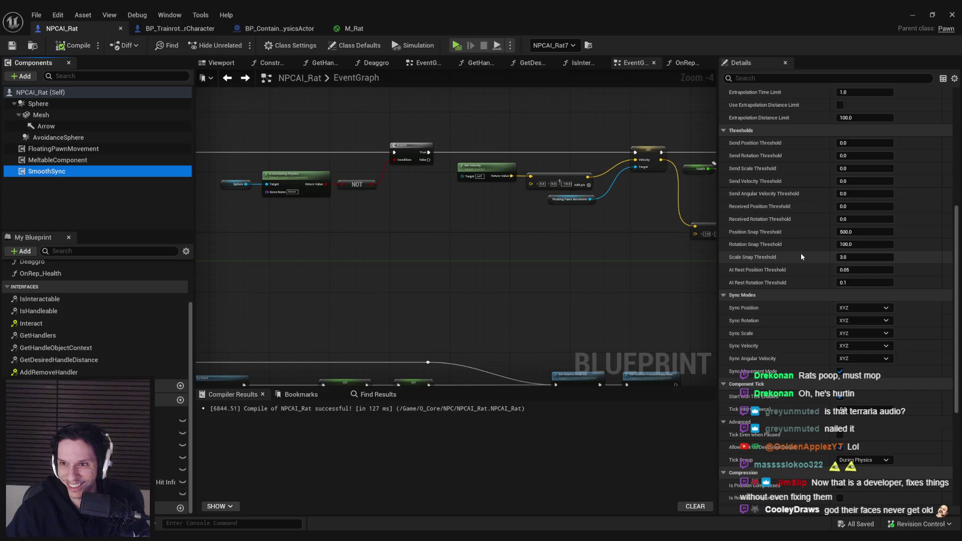
{"action": "scroll", "coordinate": [798, 257], "scroll_direction": "down", "scroll_amount": 5}
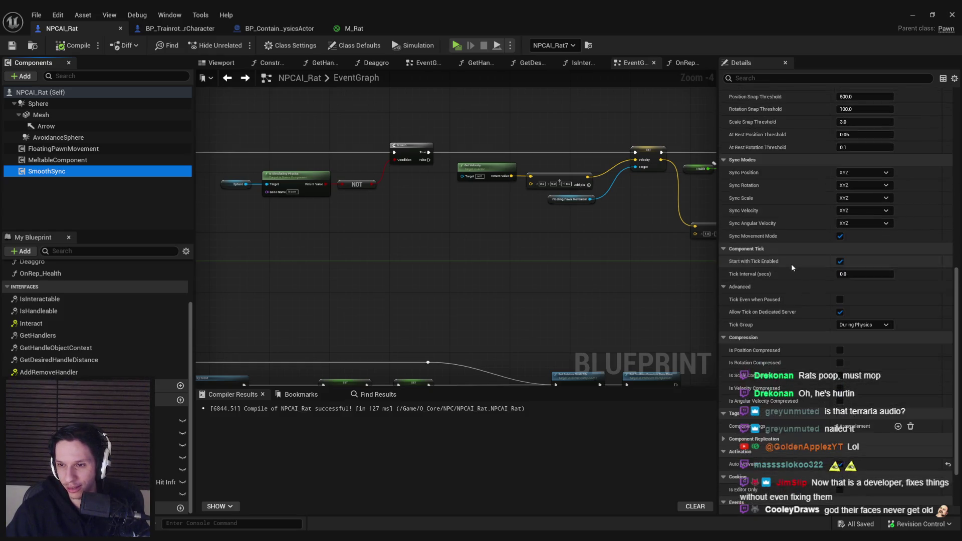
{"action": "scroll", "coordinate": [792, 265], "scroll_direction": "down", "scroll_amount": 3}
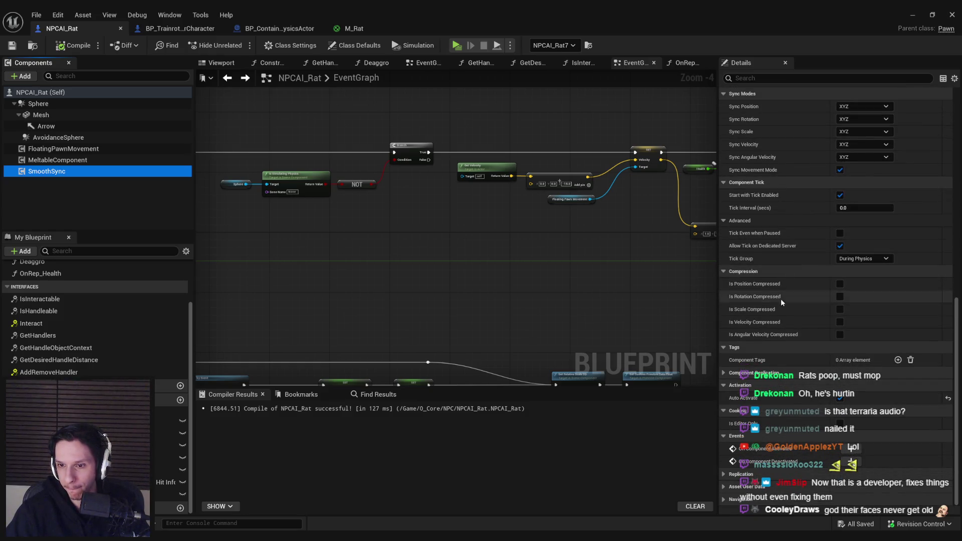
{"action": "mouse_move", "coordinate": [956, 400]}
{"action": "left_mouse_down"}
{"action": "mouse_move", "coordinate": [934, 342]}
{"action": "mouse_move", "coordinate": [921, 183]}
{"action": "left_mouse_up"}
{"action": "scroll", "coordinate": [416, 203], "scroll_direction": "down", "scroll_amount": 4}
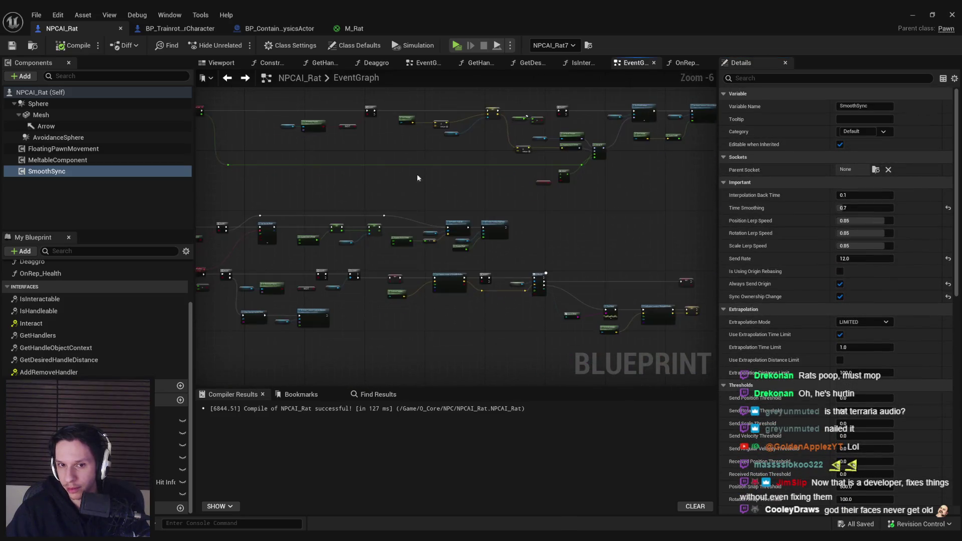
{"action": "scroll", "coordinate": [512, 205], "scroll_direction": "up", "scroll_amount": 5}
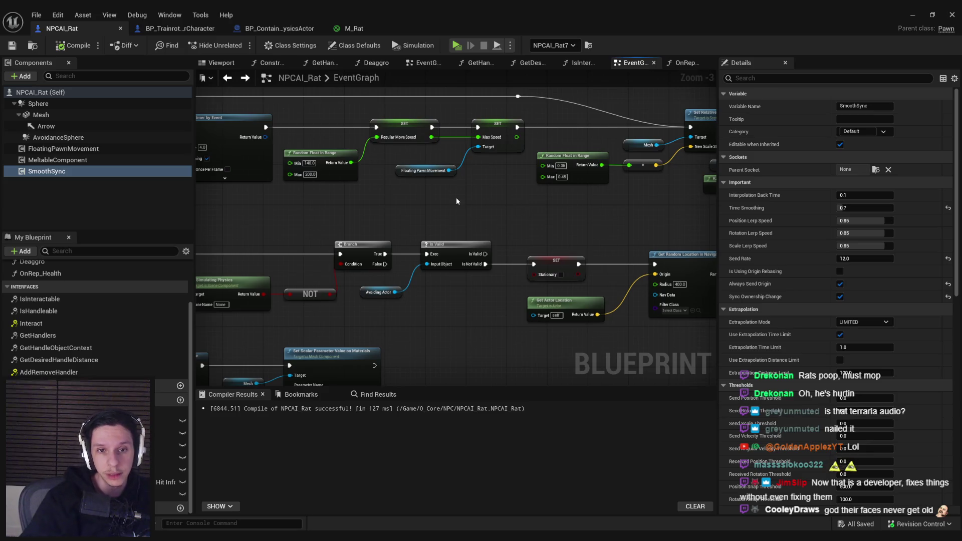
- Review NPCAI_Rat's Sphere collision: Custom preset, PhysicsBody object type, query-and-physics collision
{"action": "left_click", "coordinate": [38, 104]}
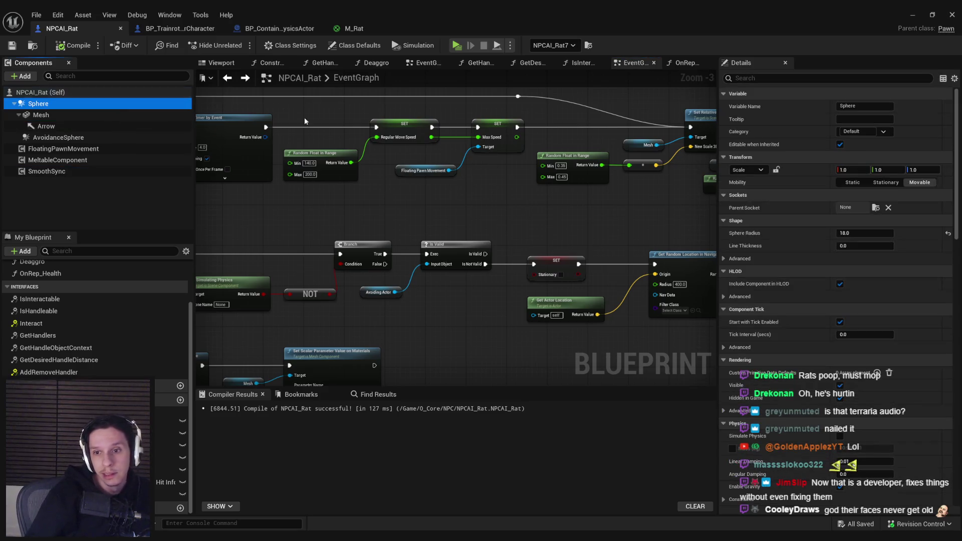
{"action": "left_click_drag", "start_coordinate": [957, 220], "coordinate": [957, 325]}
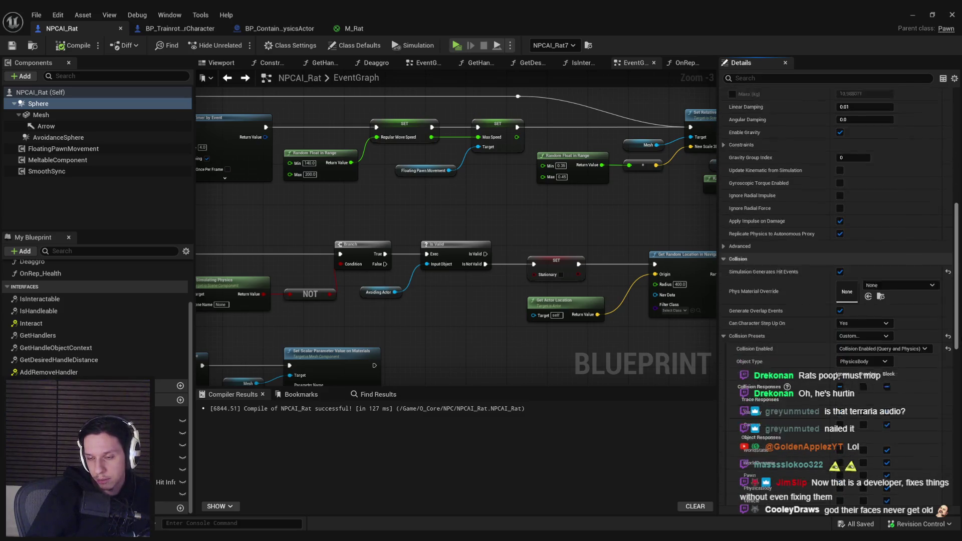
{"action": "scroll", "coordinate": [836, 295], "scroll_direction": "down", "scroll_amount": 5}
{"action": "scroll", "coordinate": [837, 295], "scroll_direction": "down", "scroll_amount": 9}
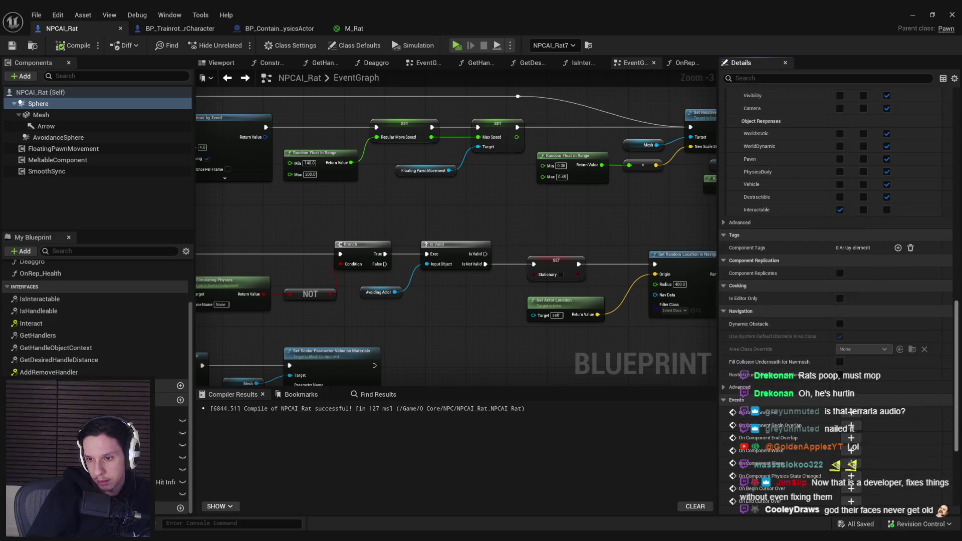
{"action": "scroll", "coordinate": [837, 296], "scroll_direction": "down", "scroll_amount": 6}
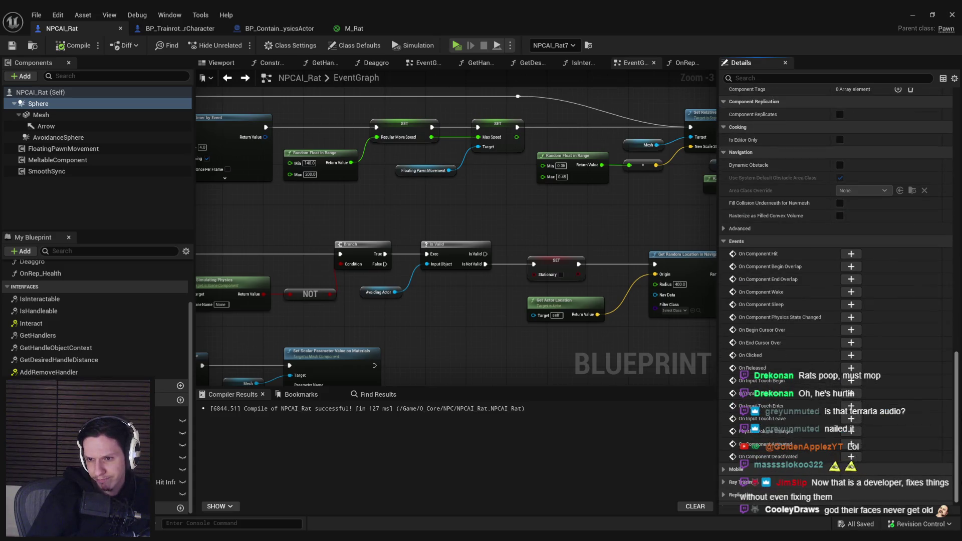
{"action": "scroll", "coordinate": [770, 364], "scroll_direction": "up", "scroll_amount": 10}
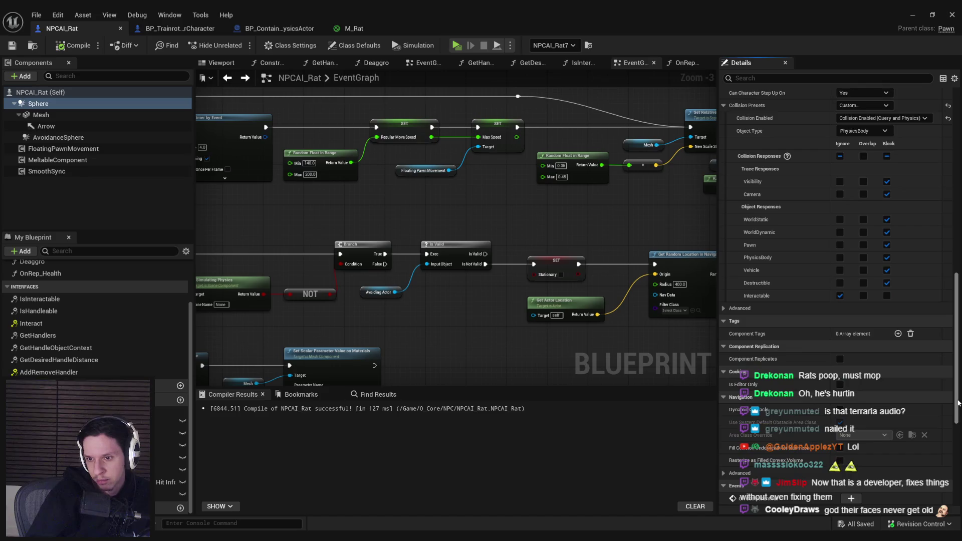
- In BP_TrainrotPlayerCharacter, review the CapsuleComponent's Details
{"action": "left_click", "coordinate": [179, 28]}
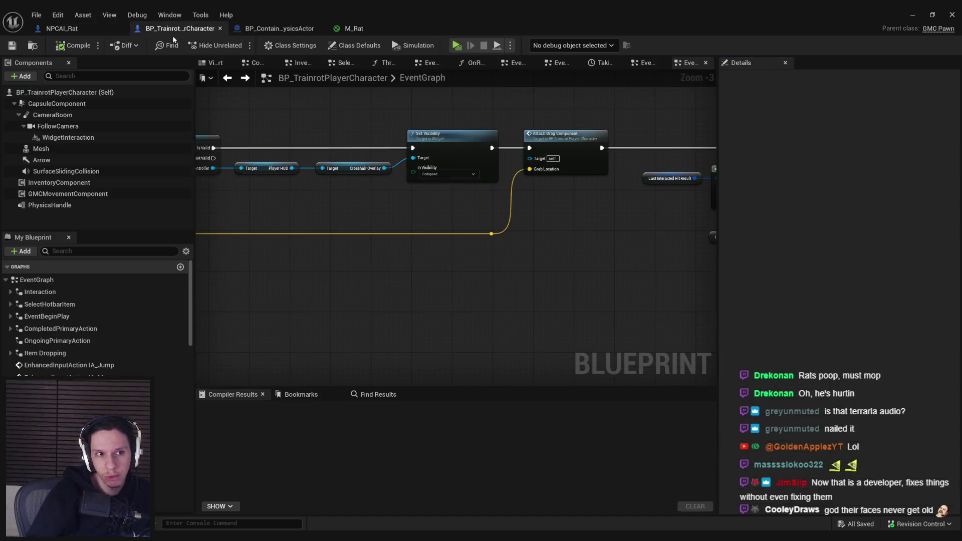
{"action": "left_click", "coordinate": [42, 104]}
{"action": "scroll", "coordinate": [959, 407], "scroll_direction": "down", "scroll_amount": 10}
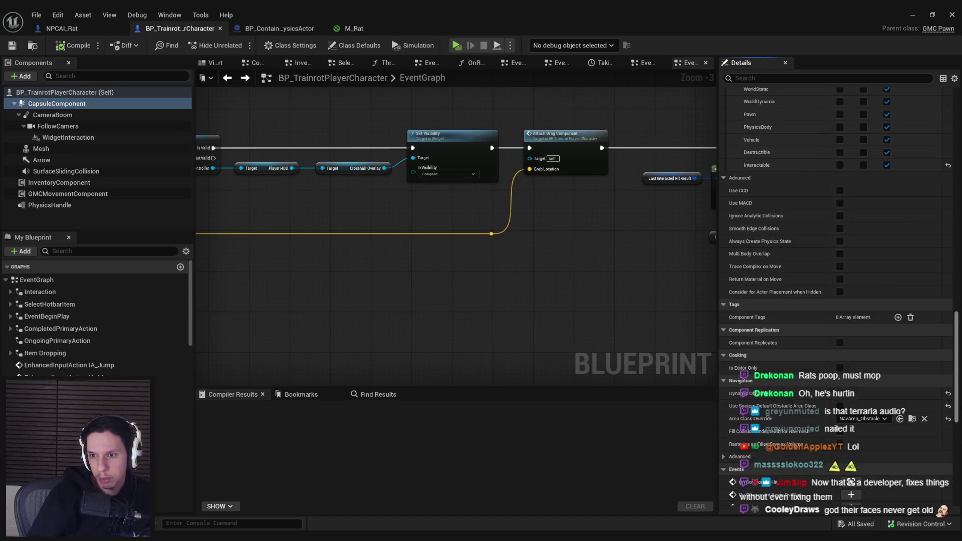
{"action": "scroll", "coordinate": [959, 407], "scroll_direction": "up", "scroll_amount": 10}
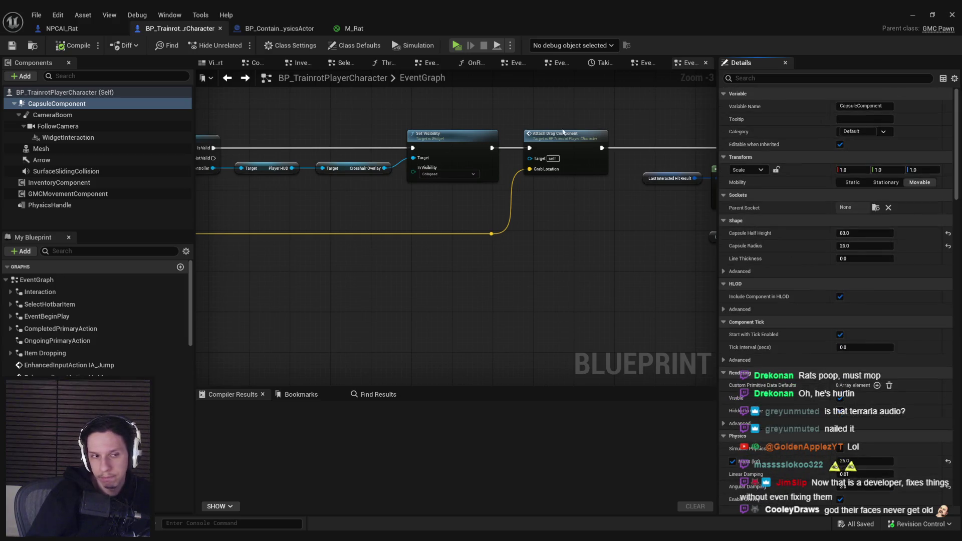
- Review GMCMovementComponent settings, then NPCAI_Rat's FloatingPawnMovement with 16.0 nav agent radius and height
{"action": "left_click", "coordinate": [68, 194]}
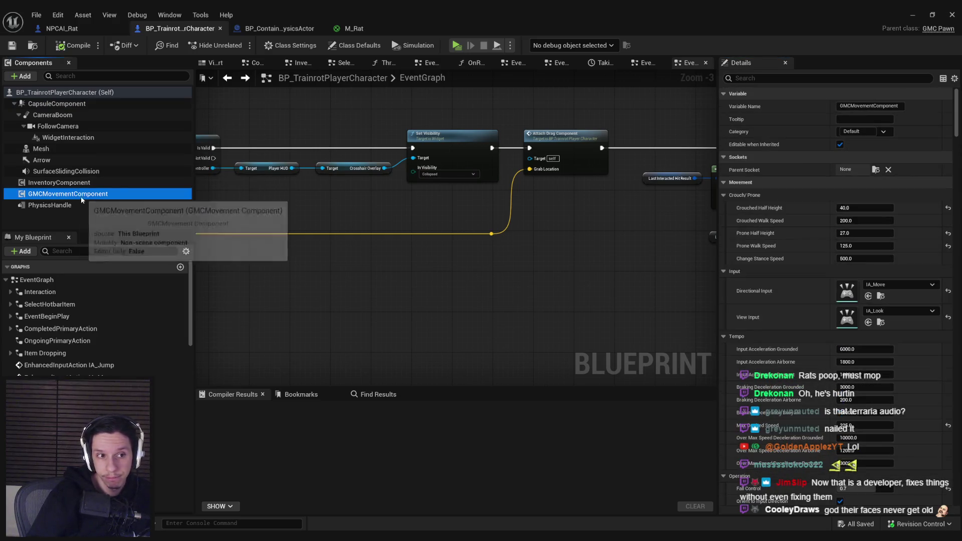
{"action": "scroll", "coordinate": [946, 475], "scroll_direction": "down", "scroll_amount": 10}
{"action": "scroll", "coordinate": [946, 475], "scroll_direction": "down", "scroll_amount": 10}
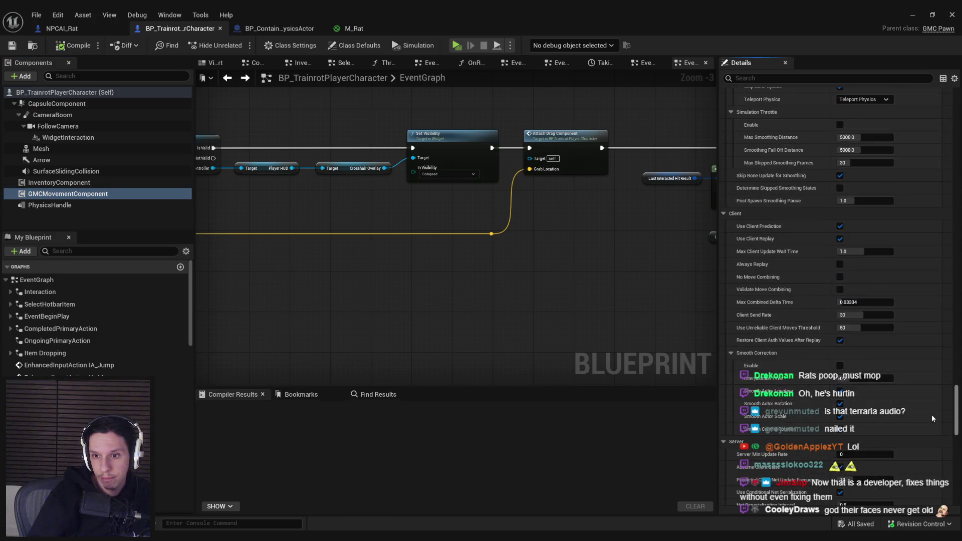
{"action": "scroll", "coordinate": [931, 414], "scroll_direction": "up", "scroll_amount": 10}
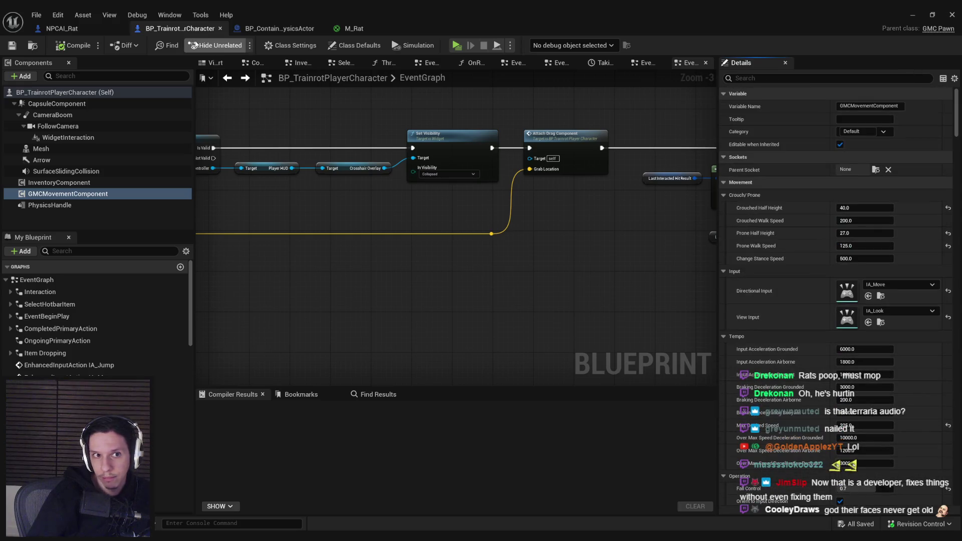
{"action": "left_click", "coordinate": [60, 28]}
{"action": "left_click", "coordinate": [50, 150]}
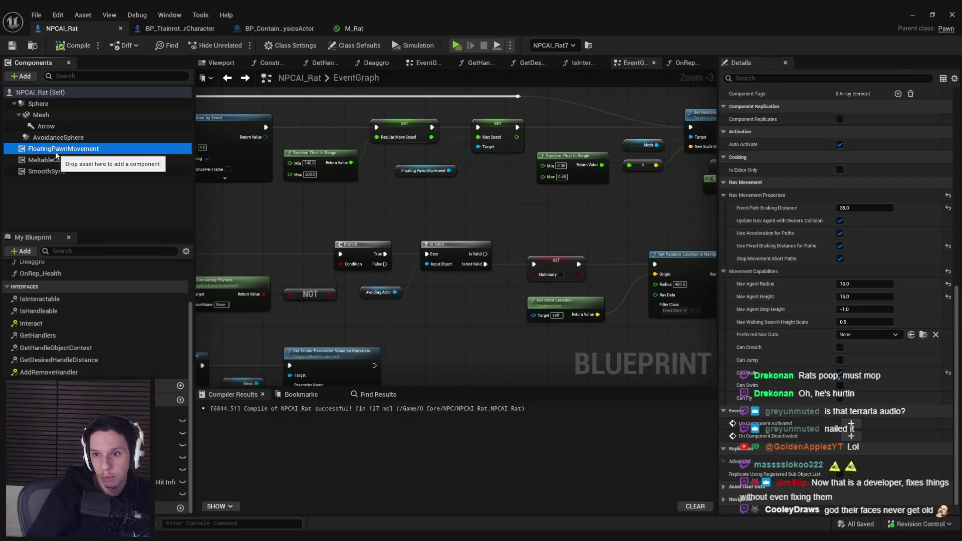
{"action": "right_click", "coordinate": [54, 151]}
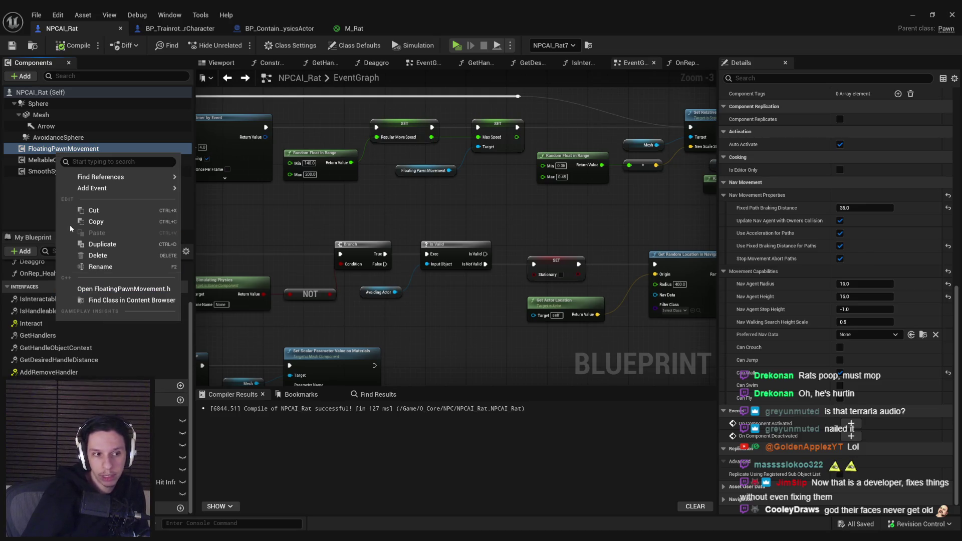
{"action": "left_click", "coordinate": [46, 200]}
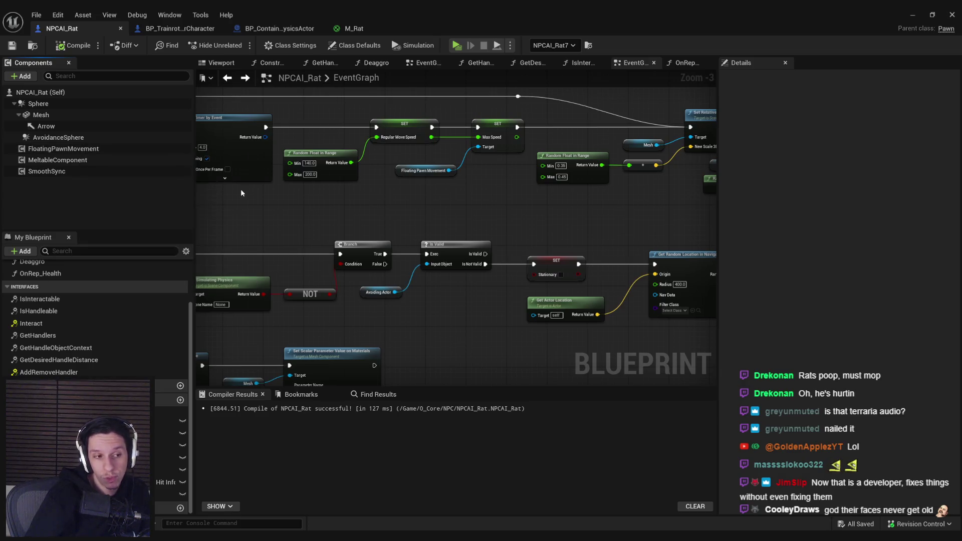
{"action": "left_click", "coordinate": [240, 193]}
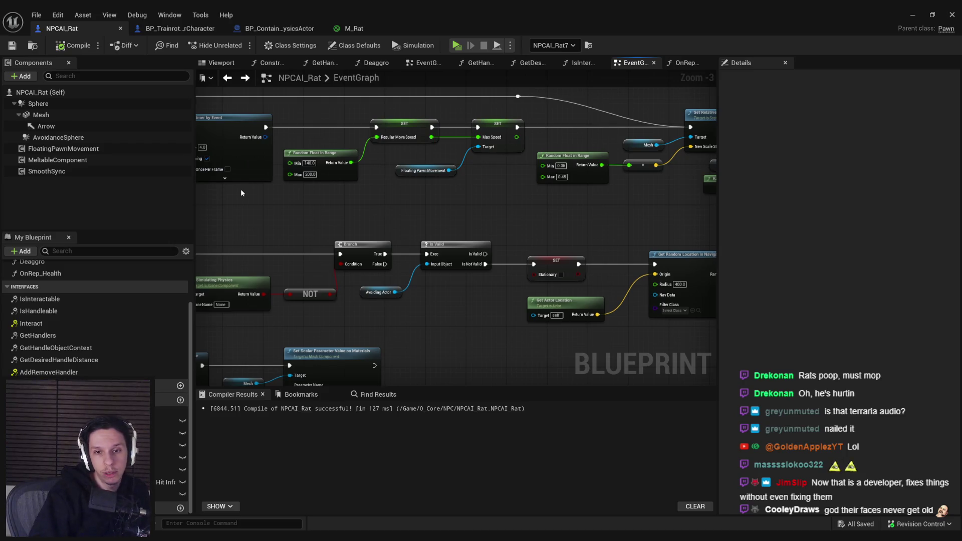
{"action": "scroll", "coordinate": [254, 197], "scroll_direction": "down", "scroll_amount": 2}
{"action": "left_click_drag", "start_coordinate": [254, 197], "coordinate": [427, 195]}
{"action": "scroll", "coordinate": [355, 202], "scroll_direction": "up", "scroll_amount": 2}
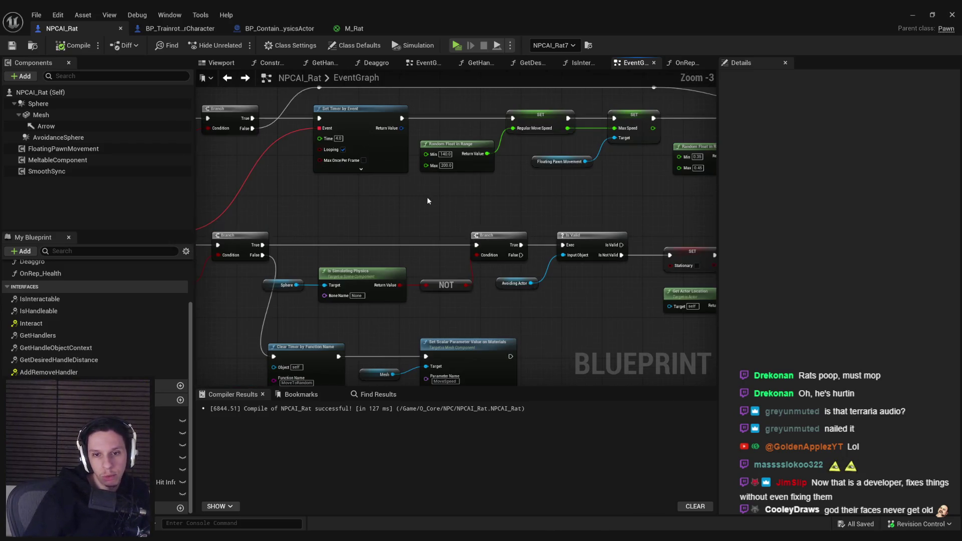
{"action": "scroll", "coordinate": [428, 201], "scroll_direction": "down", "scroll_amount": 1}
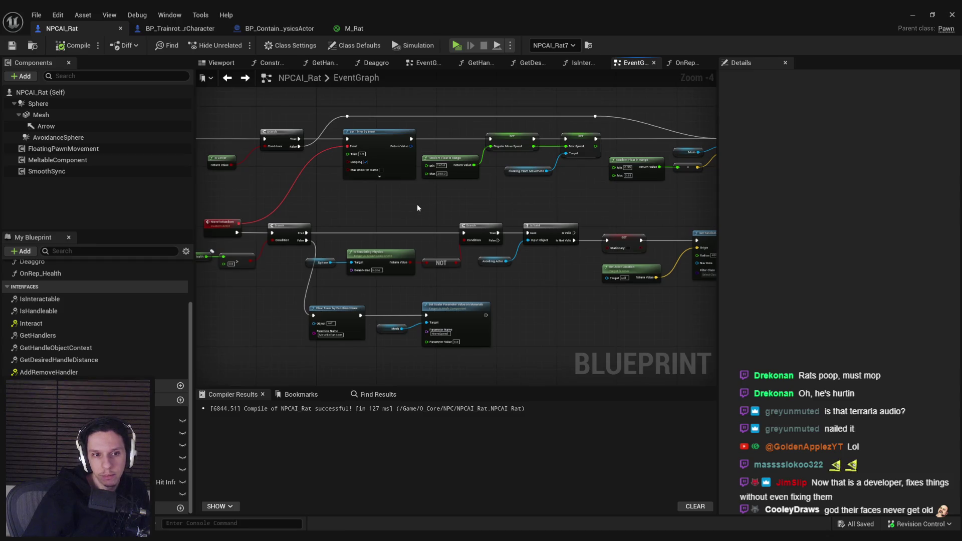
{"action": "scroll", "coordinate": [417, 203], "scroll_direction": "down", "scroll_amount": 2}
{"action": "scroll", "coordinate": [393, 206], "scroll_direction": "down", "scroll_amount": 1}
{"action": "left_click_drag", "start_coordinate": [343, 214], "coordinate": [569, 224]}
{"action": "scroll", "coordinate": [560, 221], "scroll_direction": "up", "scroll_amount": 1}
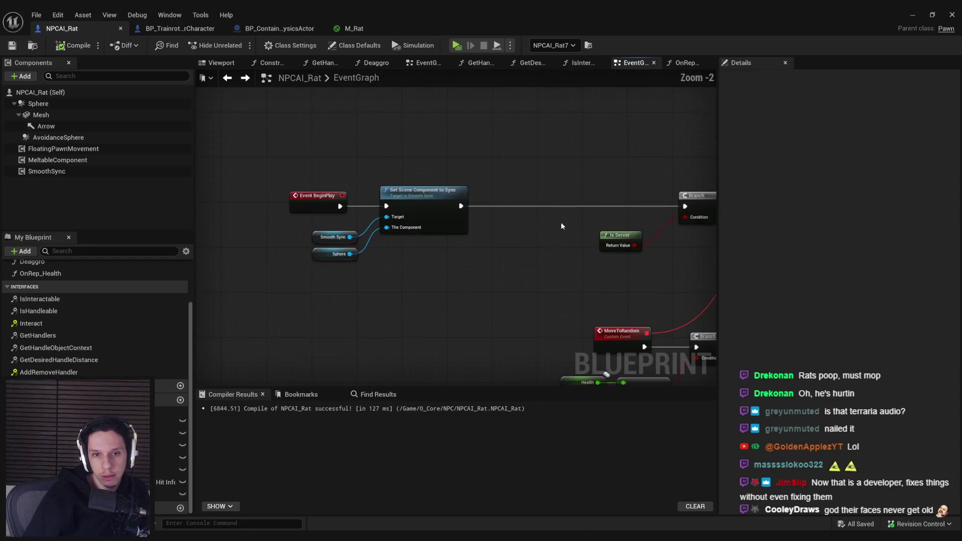
{"action": "scroll", "coordinate": [541, 262], "scroll_direction": "up", "scroll_amount": 1}
{"action": "mouse_move", "coordinate": [425, 210]}
{"action": "left_mouse_down"}
{"action": "mouse_move", "coordinate": [292, 225]}
{"action": "mouse_move", "coordinate": [270, 264]}
{"action": "left_mouse_up"}
{"action": "scroll", "coordinate": [279, 275], "scroll_direction": "down", "scroll_amount": 2}
{"action": "scroll", "coordinate": [422, 233], "scroll_direction": "up", "scroll_amount": 5}
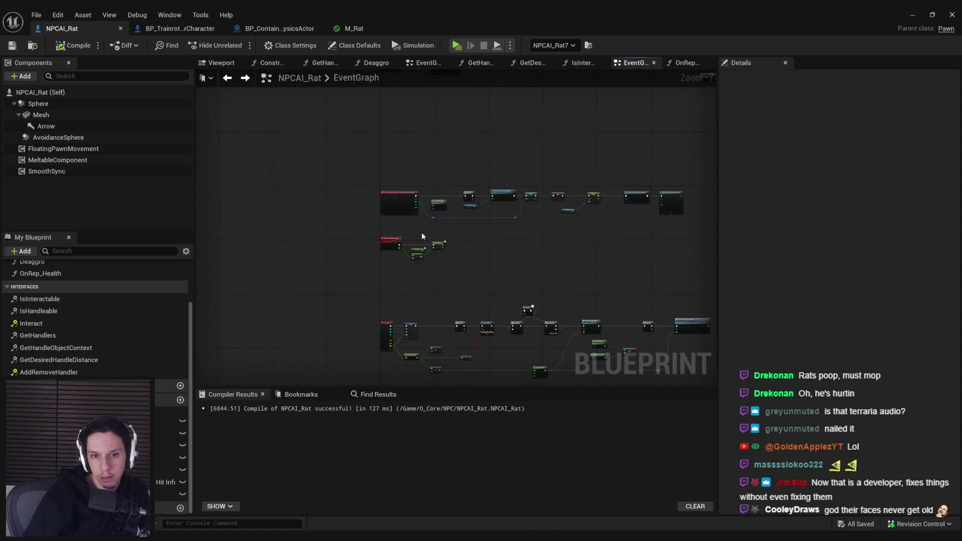
{"action": "scroll", "coordinate": [418, 249], "scroll_direction": "down", "scroll_amount": 2}
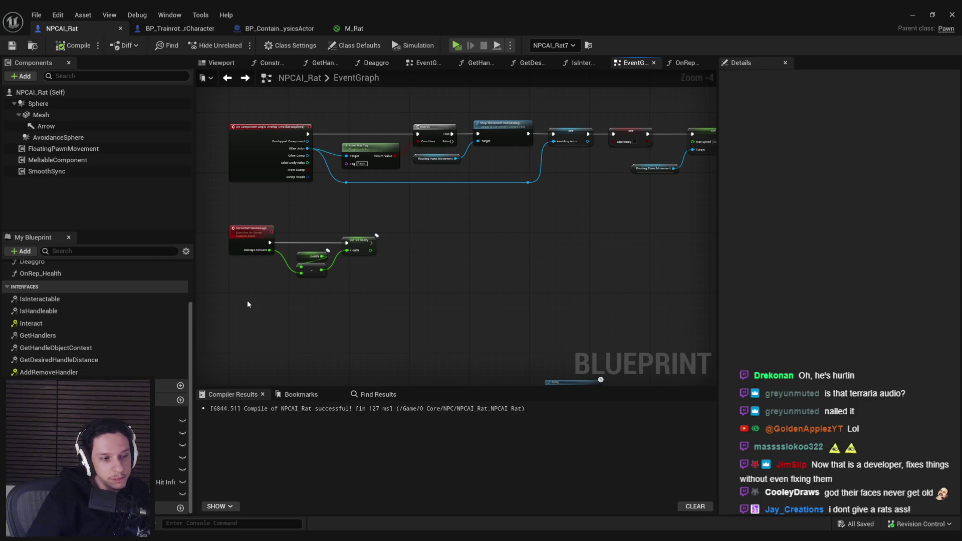
{"action": "scroll", "coordinate": [335, 350], "scroll_direction": "up", "scroll_amount": 1}
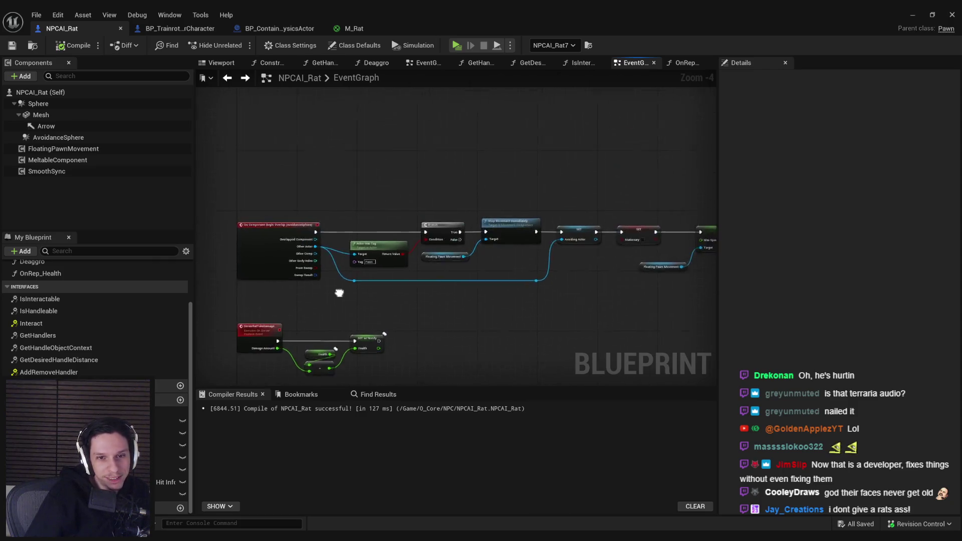
{"action": "scroll", "coordinate": [338, 305], "scroll_direction": "down", "scroll_amount": 4}
{"action": "scroll", "coordinate": [337, 307], "scroll_direction": "up", "scroll_amount": 5}
{"action": "scroll", "coordinate": [400, 234], "scroll_direction": "down", "scroll_amount": 3}
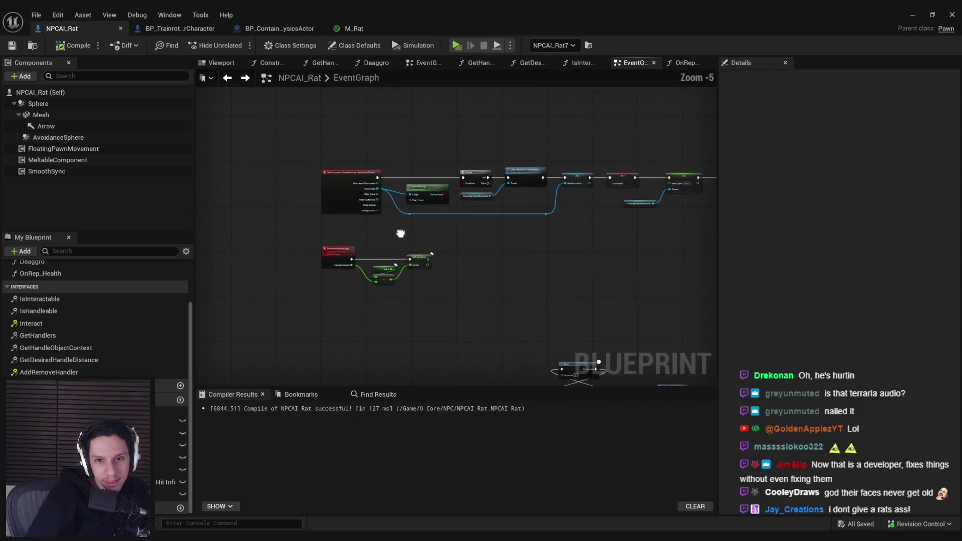
{"action": "scroll", "coordinate": [395, 325], "scroll_direction": "up", "scroll_amount": 4}
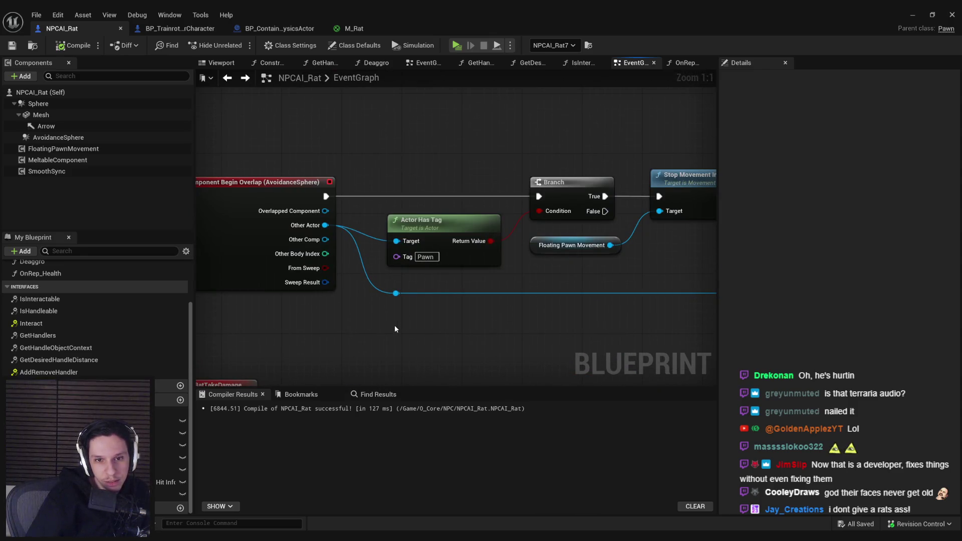
{"action": "scroll", "coordinate": [394, 326], "scroll_direction": "down", "scroll_amount": 2}
{"action": "left_click_drag", "start_coordinate": [395, 326], "coordinate": [233, 312]}
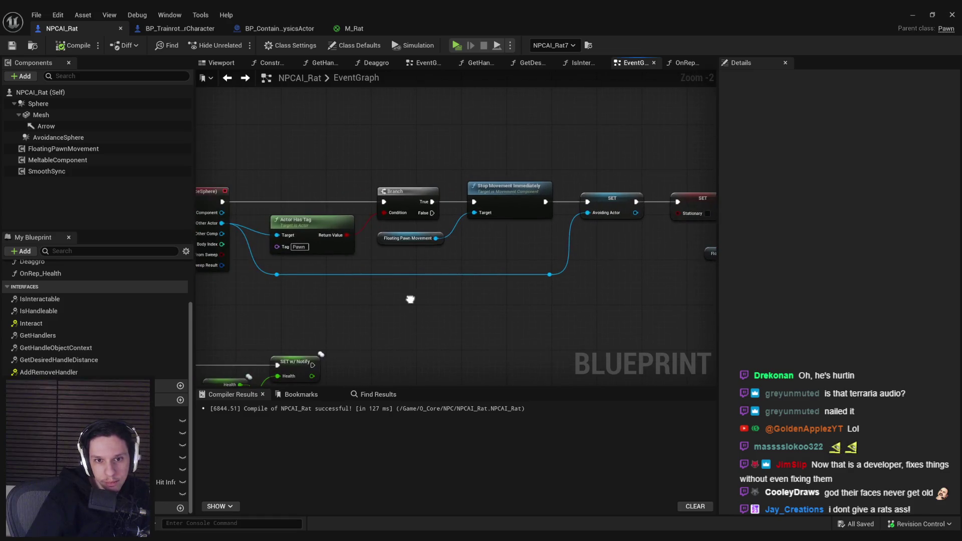
{"action": "scroll", "coordinate": [497, 305], "scroll_direction": "down", "scroll_amount": 3}
{"action": "scroll", "coordinate": [326, 215], "scroll_direction": "up", "scroll_amount": 2}
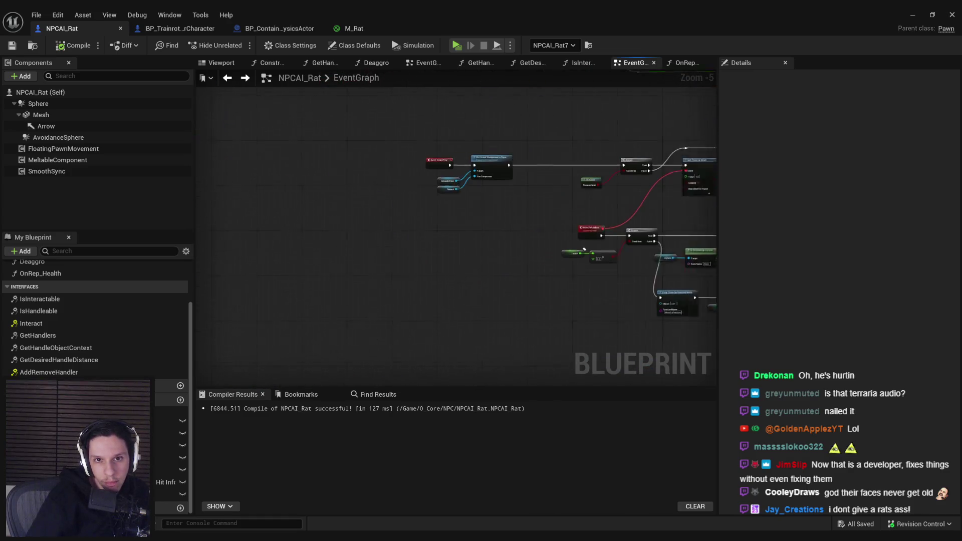
{"action": "scroll", "coordinate": [399, 238], "scroll_direction": "down", "scroll_amount": 2}
{"action": "left_click_drag", "start_coordinate": [399, 237], "coordinate": [15, 263]}
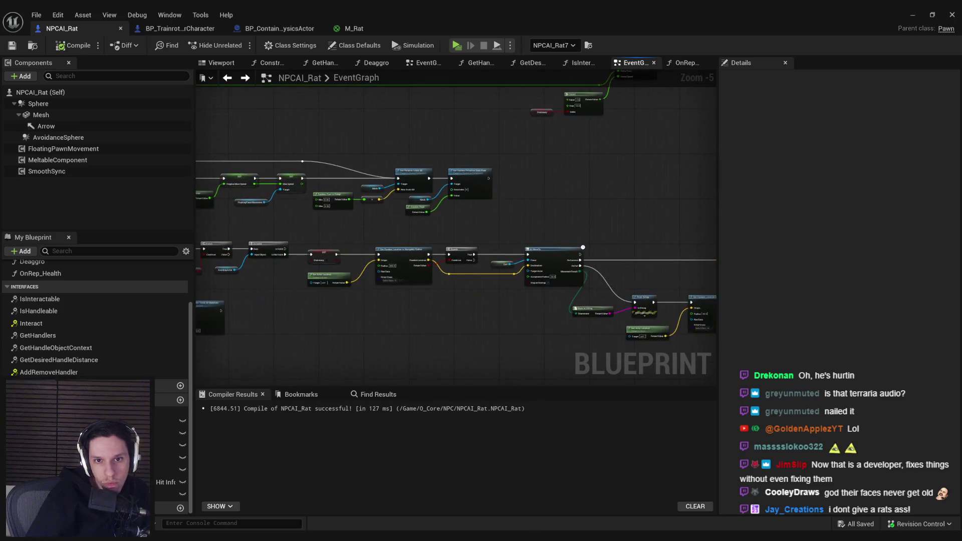
{"action": "left_click_drag", "start_coordinate": [476, 349], "coordinate": [338, 199]}
{"action": "scroll", "coordinate": [422, 276], "scroll_direction": "up", "scroll_amount": 4}
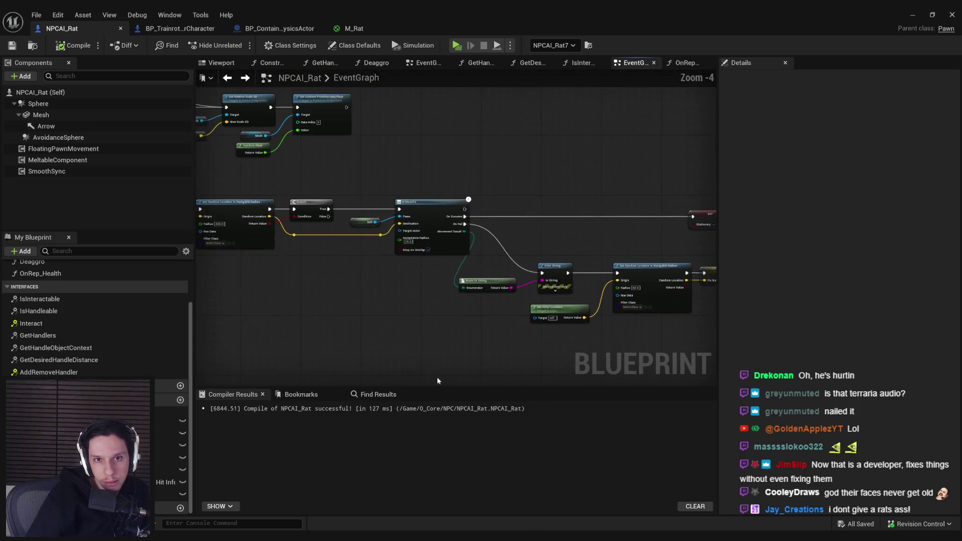
{"action": "scroll", "coordinate": [362, 297], "scroll_direction": "down", "scroll_amount": 2}
{"action": "mouse_move", "coordinate": [362, 297]}
{"action": "left_mouse_down"}
{"action": "mouse_move", "coordinate": [561, 283]}
{"action": "mouse_move", "coordinate": [369, 279]}
{"action": "mouse_move", "coordinate": [402, 336]}
{"action": "left_mouse_up"}
{"action": "scroll", "coordinate": [473, 341], "scroll_direction": "down", "scroll_amount": 4}
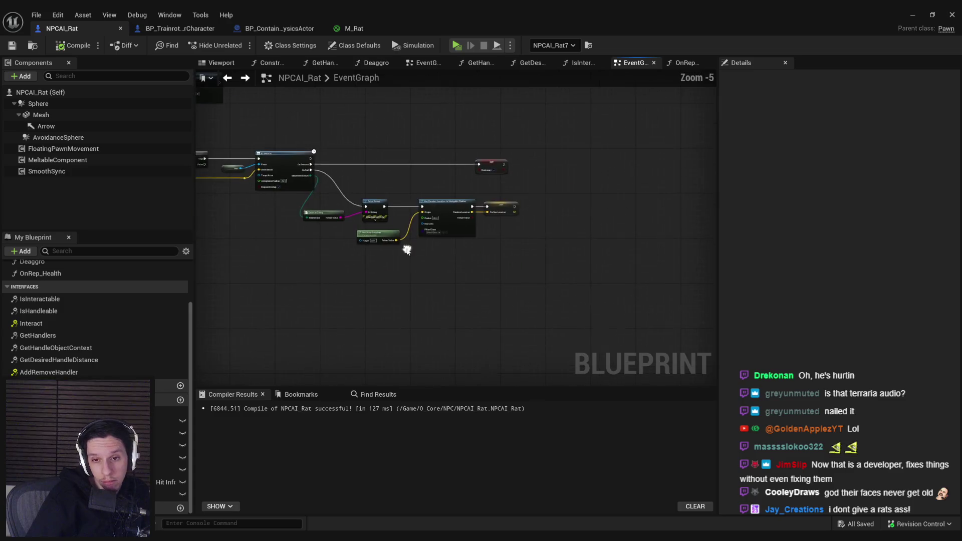
{"action": "scroll", "coordinate": [517, 278], "scroll_direction": "up", "scroll_amount": 3}
{"action": "scroll", "coordinate": [419, 256], "scroll_direction": "down", "scroll_amount": 3}
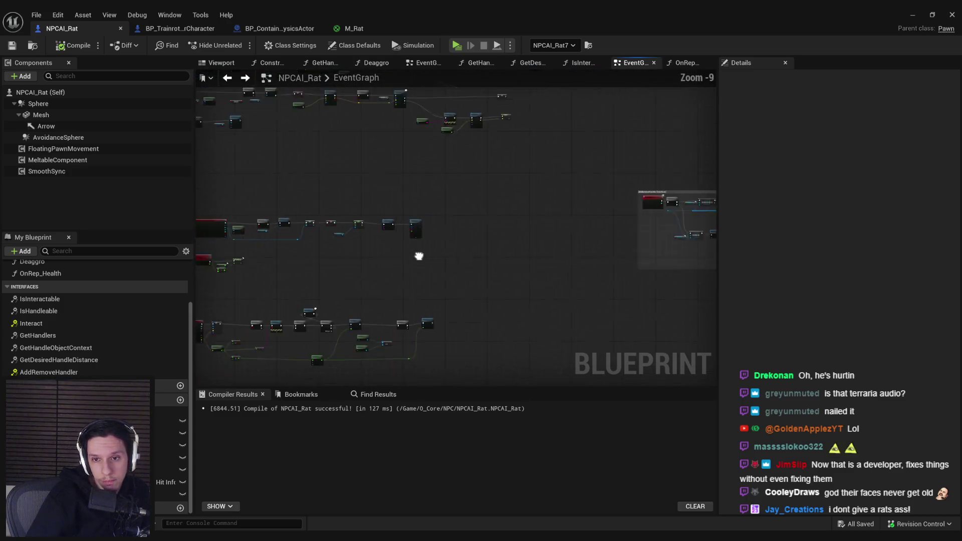
{"action": "left_click_drag", "start_coordinate": [418, 255], "coordinate": [226, 283]}
{"action": "scroll", "coordinate": [450, 244], "scroll_direction": "up", "scroll_amount": 2}
{"action": "scroll", "coordinate": [450, 244], "scroll_direction": "up", "scroll_amount": 2}
{"action": "left_click_drag", "start_coordinate": [473, 266], "coordinate": [322, 243]}
{"action": "scroll", "coordinate": [322, 243], "scroll_direction": "down", "scroll_amount": 3}
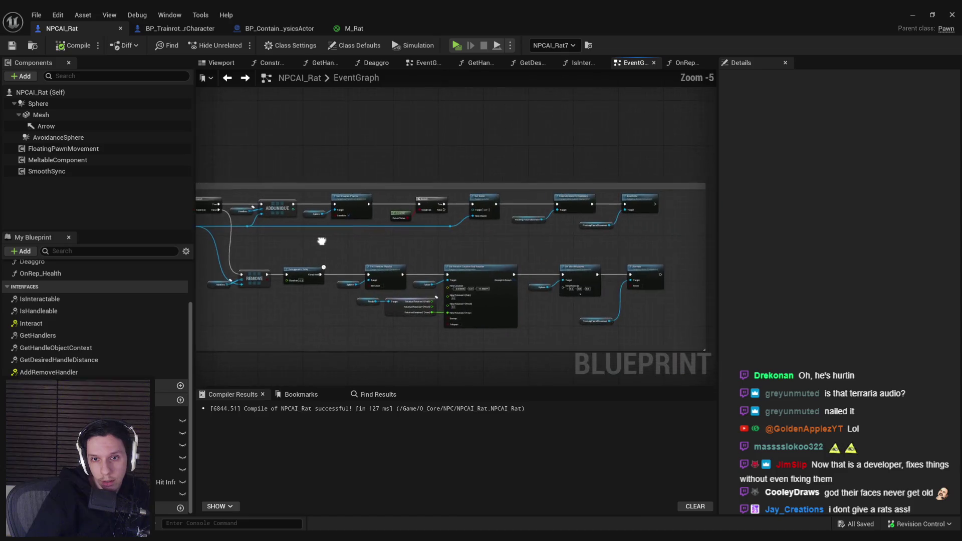
{"action": "scroll", "coordinate": [322, 242], "scroll_direction": "up", "scroll_amount": 3}
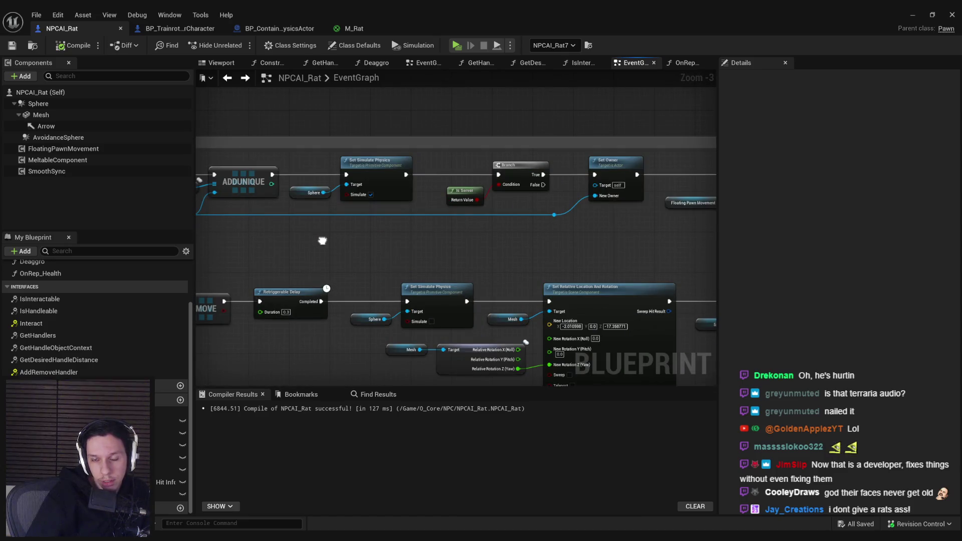